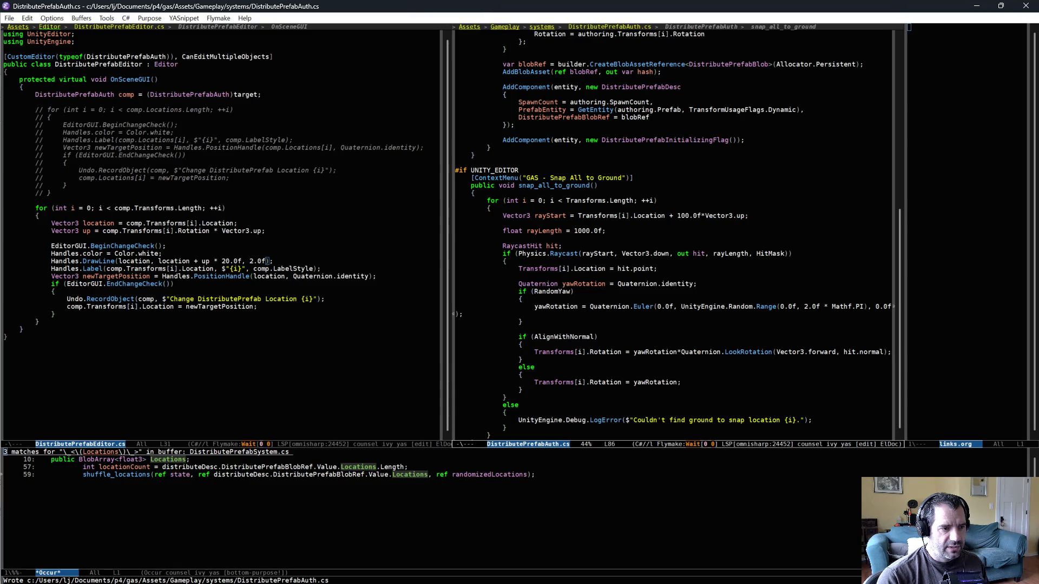
Place the cursor at the end of line 81 in DistributePrefabAuth.cs, then go back to Unity
click(608, 315)
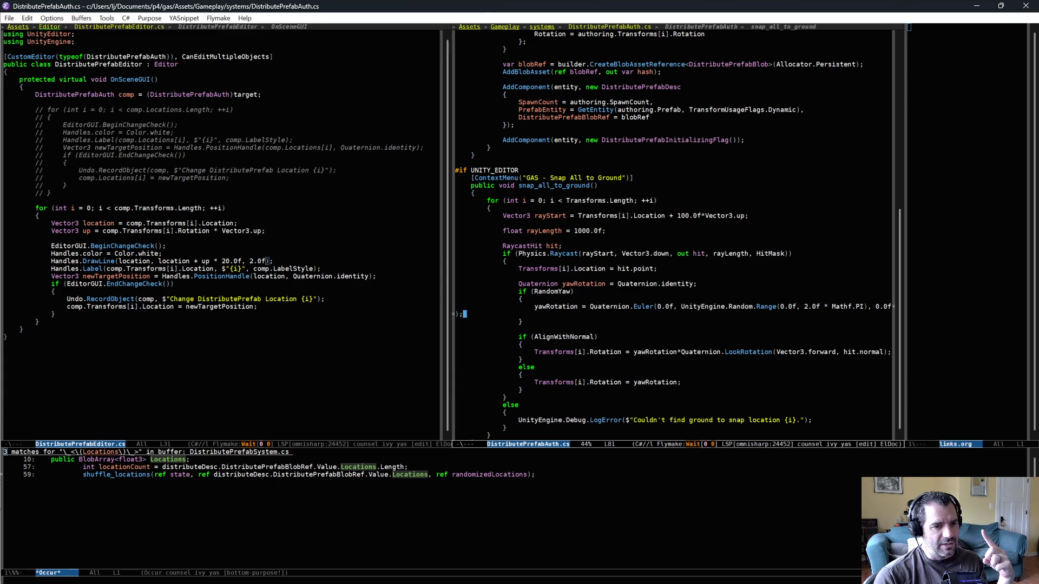
key(alt+Tab)
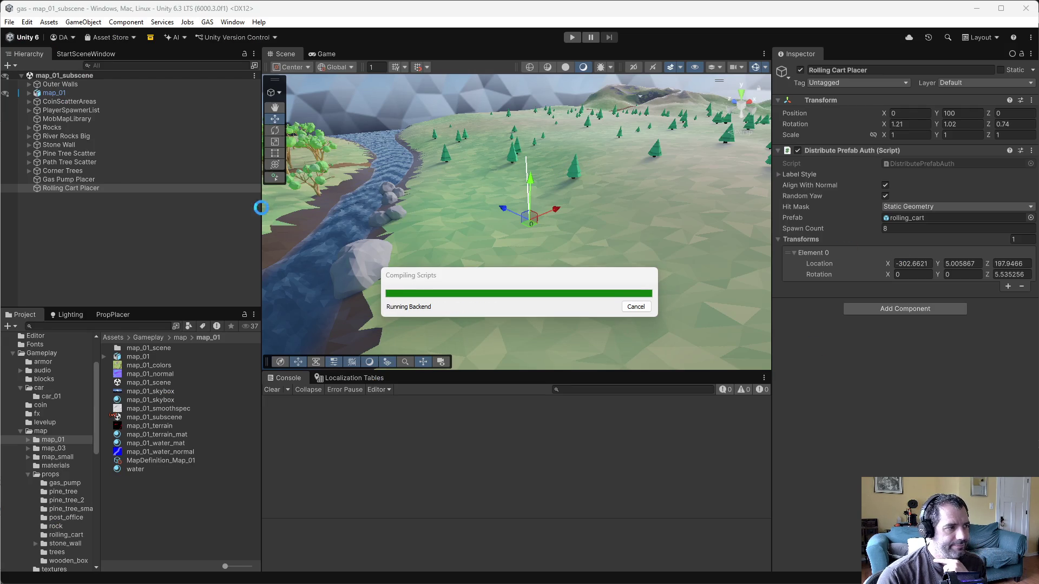
Add five new cart points to the Rolling Cart Placer's Transforms list, positioning them in a row
click(70, 187)
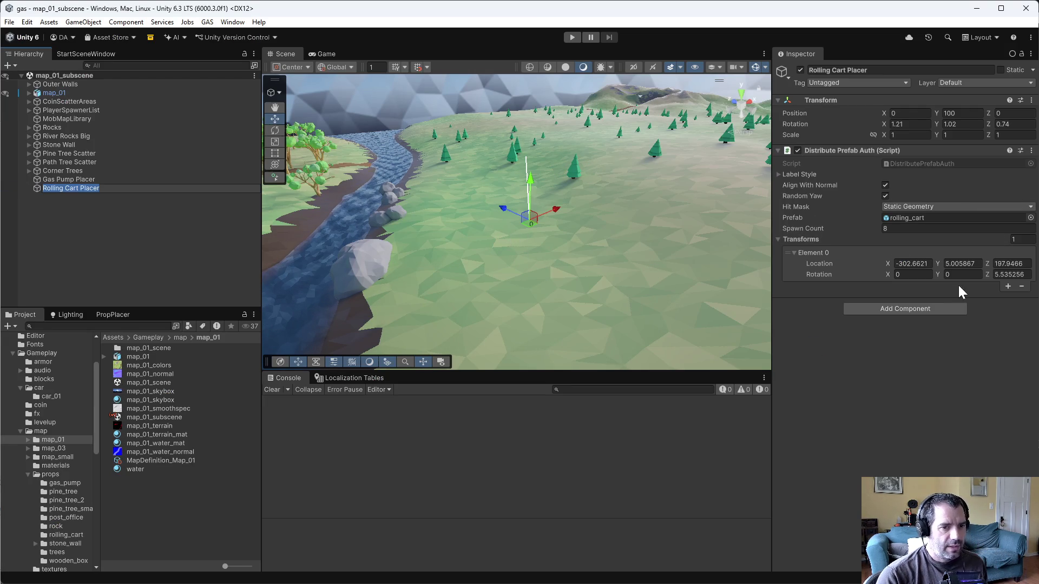
click(1008, 287)
drag(512, 219, 501, 225)
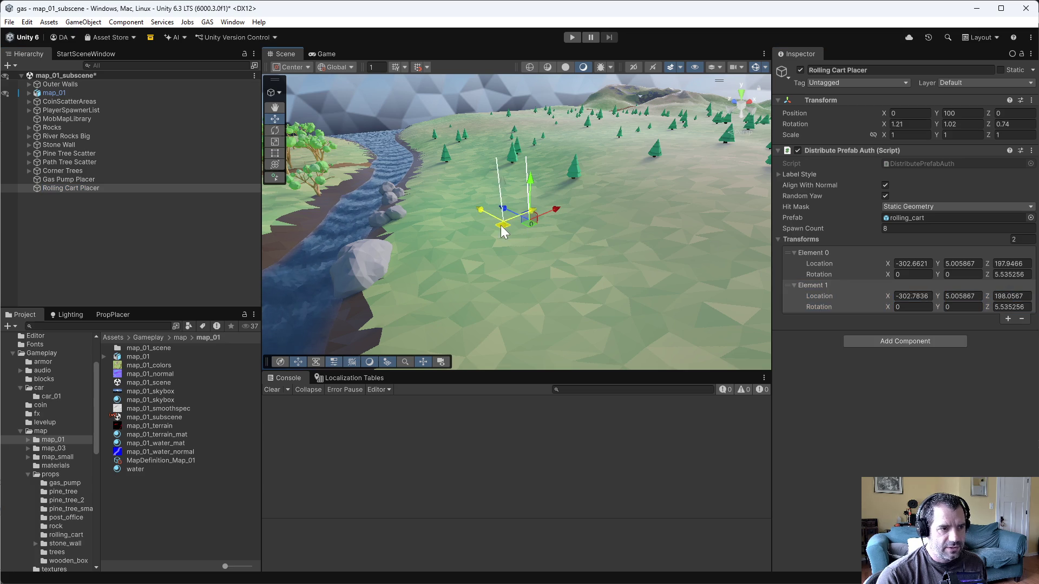
click(1008, 319)
mouse_move(572, 225)
mouse_down()
mouse_move(385, 233)
mouse_move(430, 234)
mouse_move(385, 242)
mouse_up()
click(1008, 330)
click(1008, 340)
click(1008, 352)
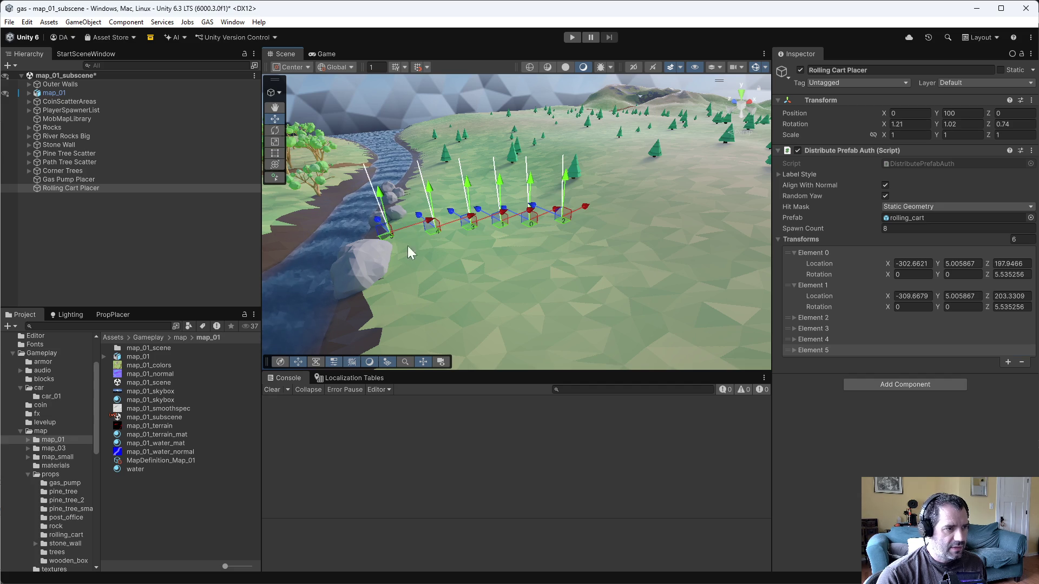
Run GAS - Snap All to Ground on the cart points and enter play mode
click(1031, 154)
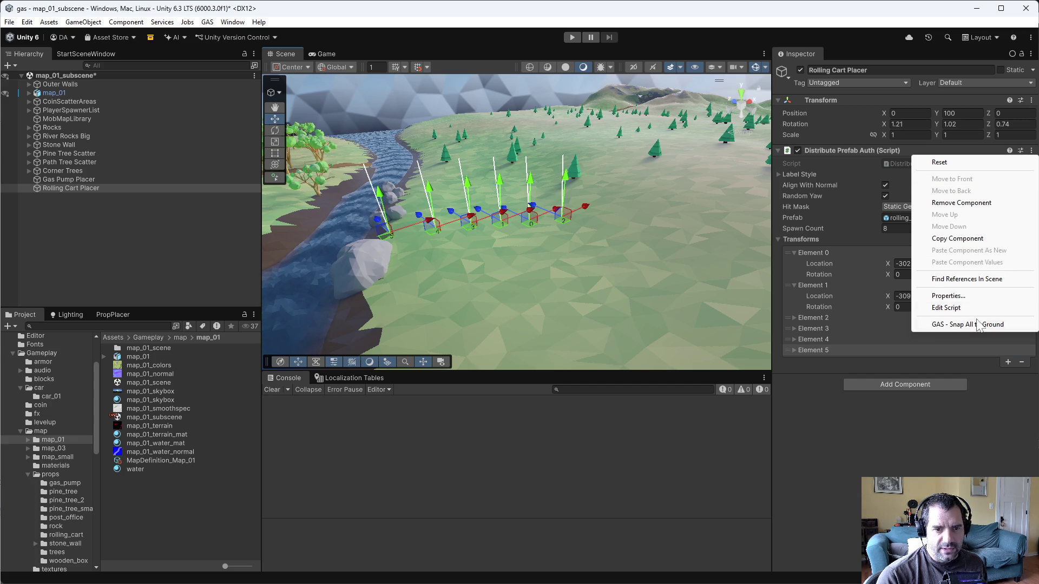
click(974, 326)
drag(589, 184, 584, 192)
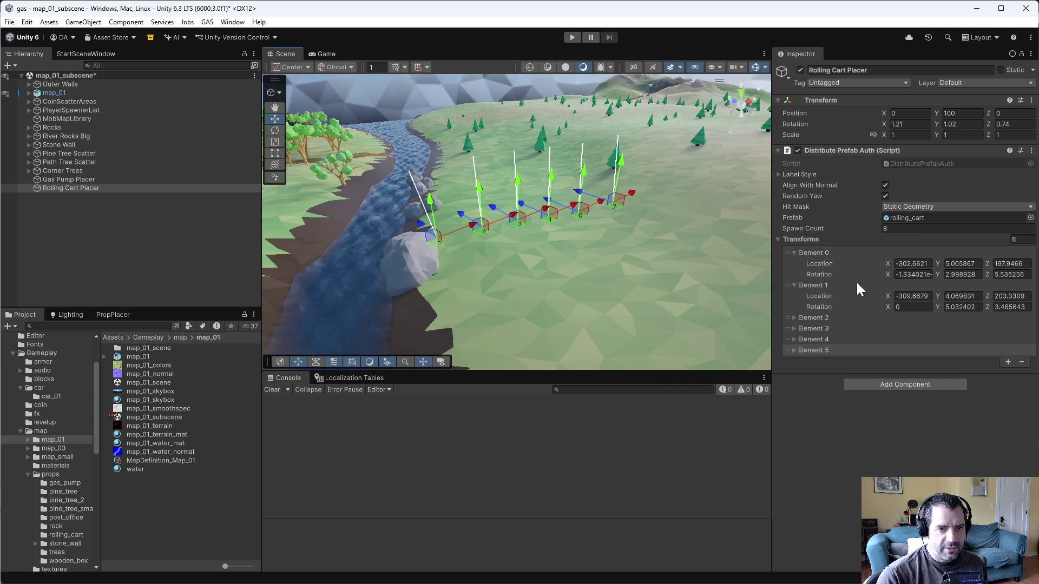
click(572, 38)
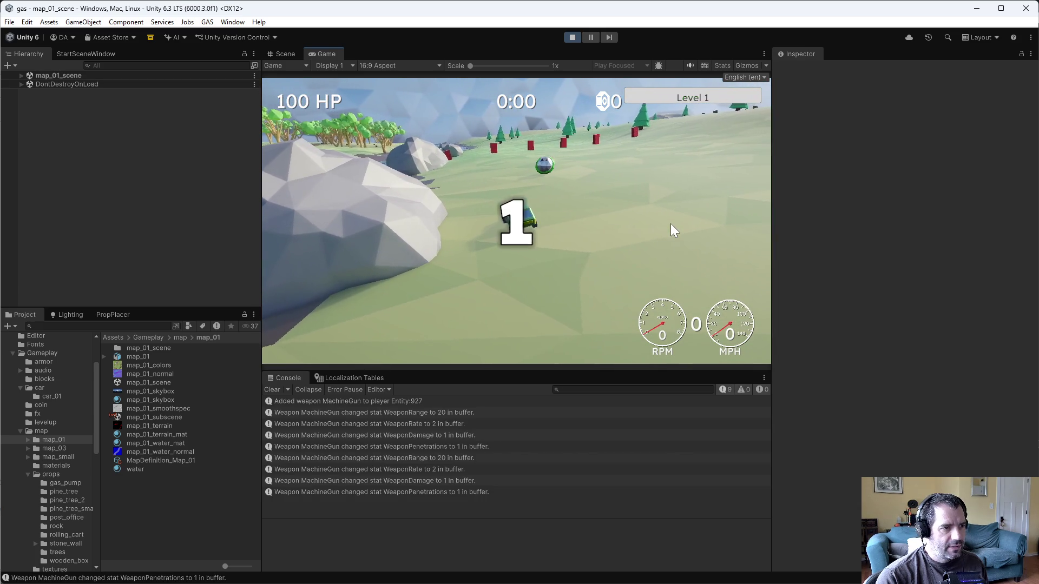
Drive the test car forward and right across the field, then return to the script in Emacs
key(w)
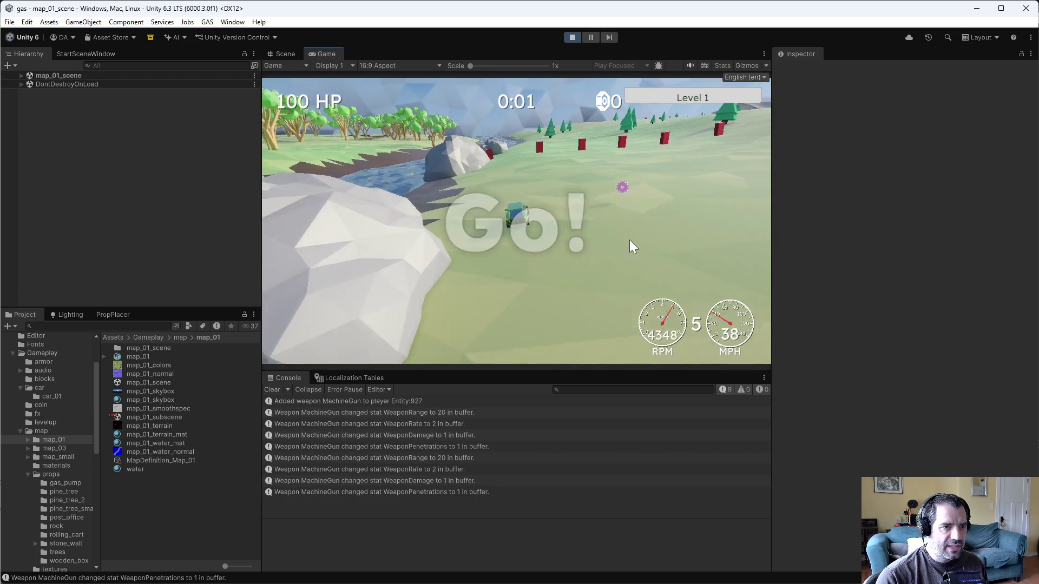
key(d)
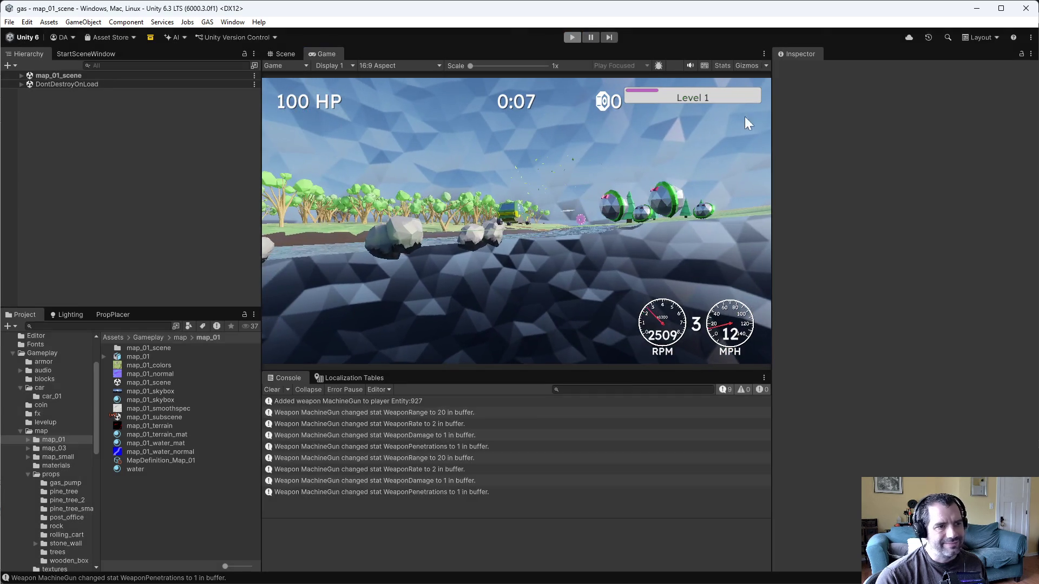
key(alt+Tab)
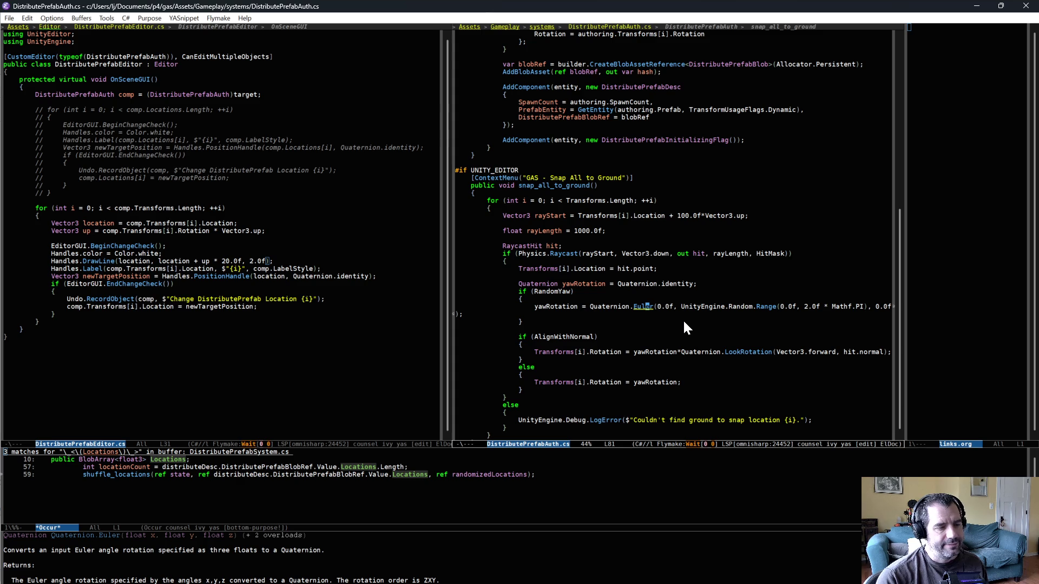
Replace the 2π yaw upper bound on line 81 with 360.0f and save DistributePrefabAuth.cs
click(860, 306)
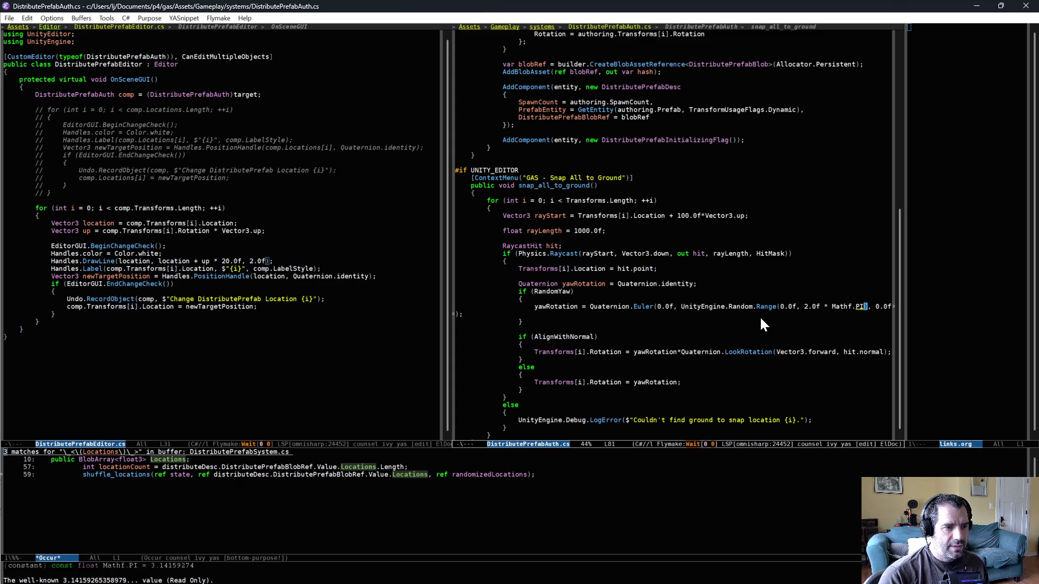
key(ctrl+BackSpace)
key(ctrl+BackSpace)
key(ctrl+BackSpace)
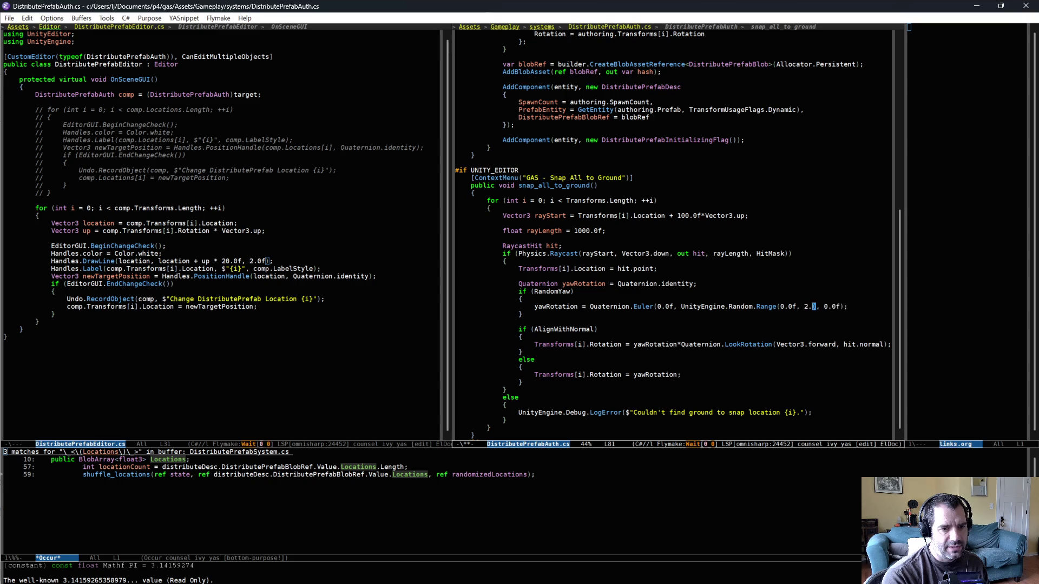
text(360.0f)
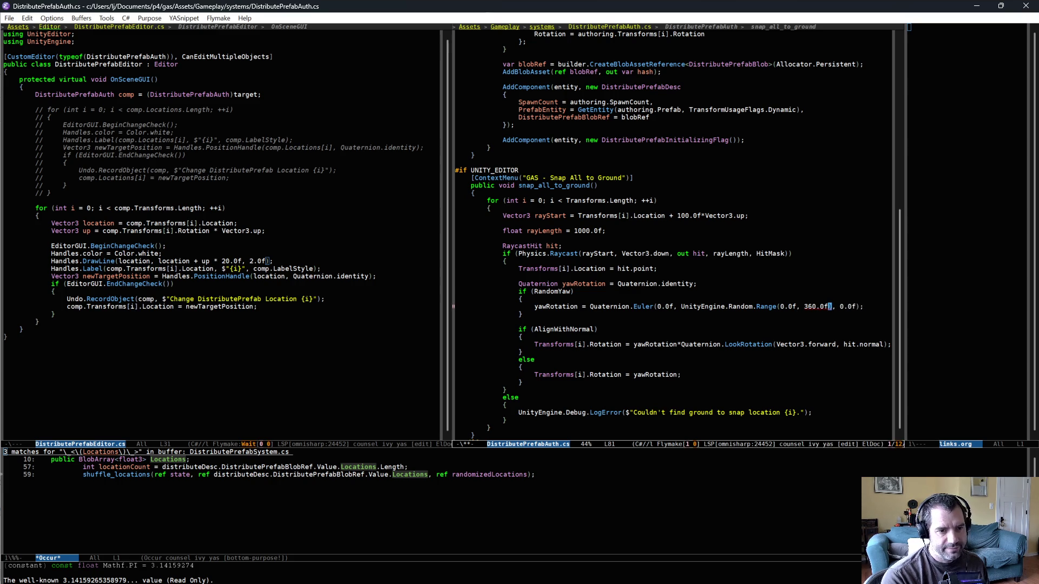
key(ctrl+x)
key(ctrl+s)
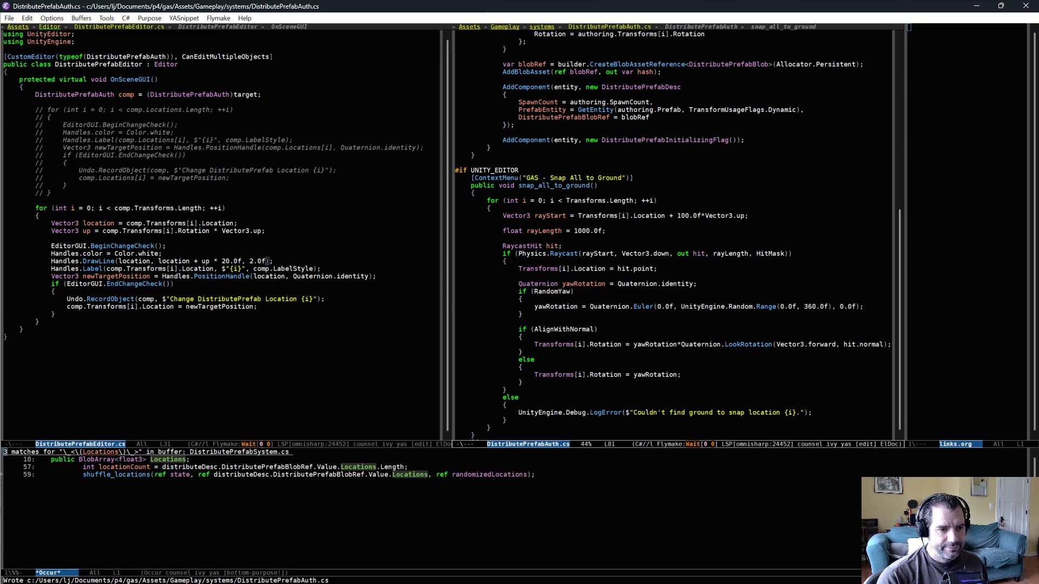
key(alt+Tab)
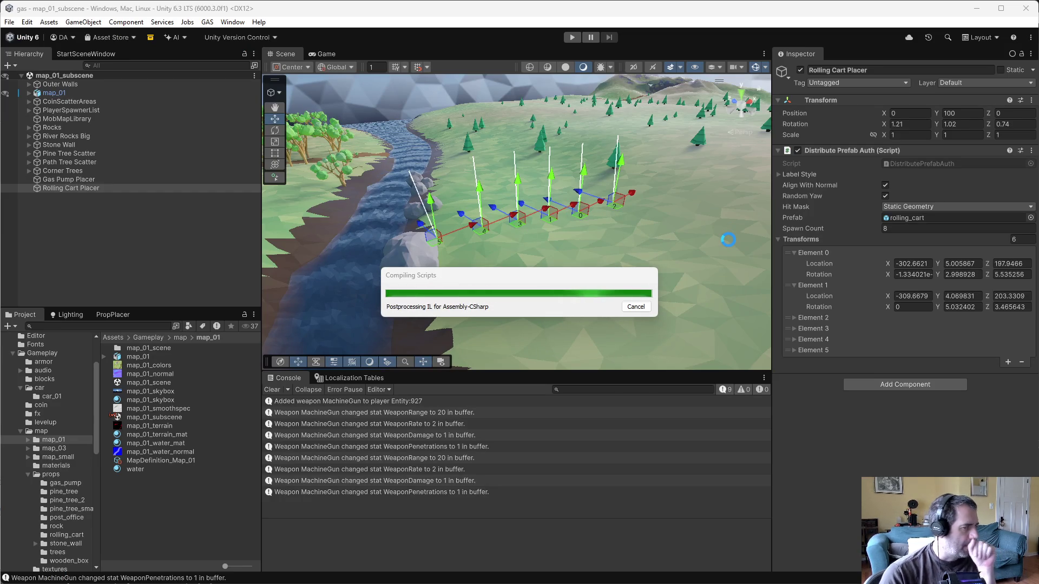
Re-run GAS - Snap All to Ground several times to reroll the cart points' degree-based yaw
click(1031, 151)
click(979, 327)
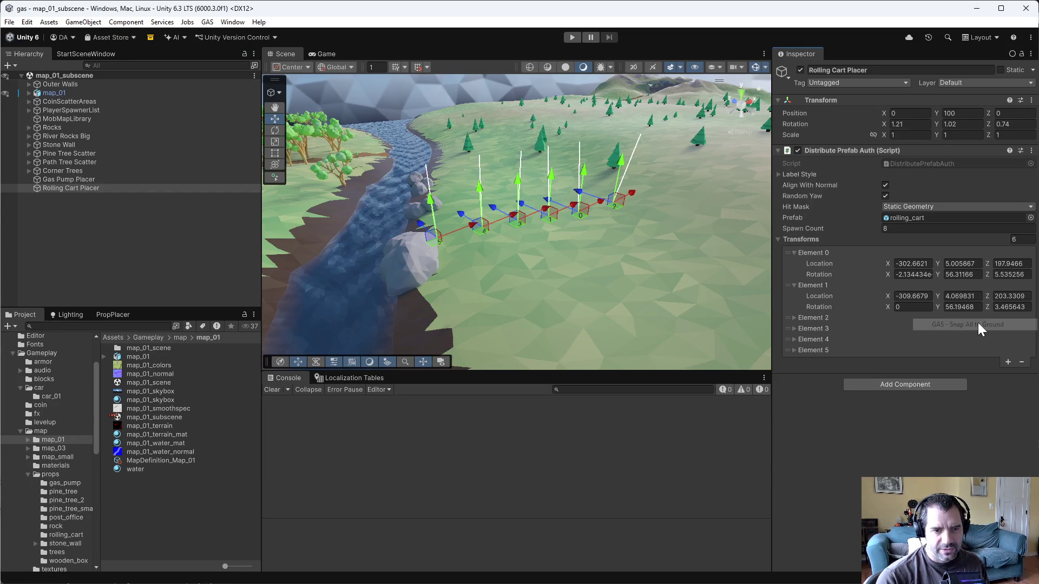
key(w)
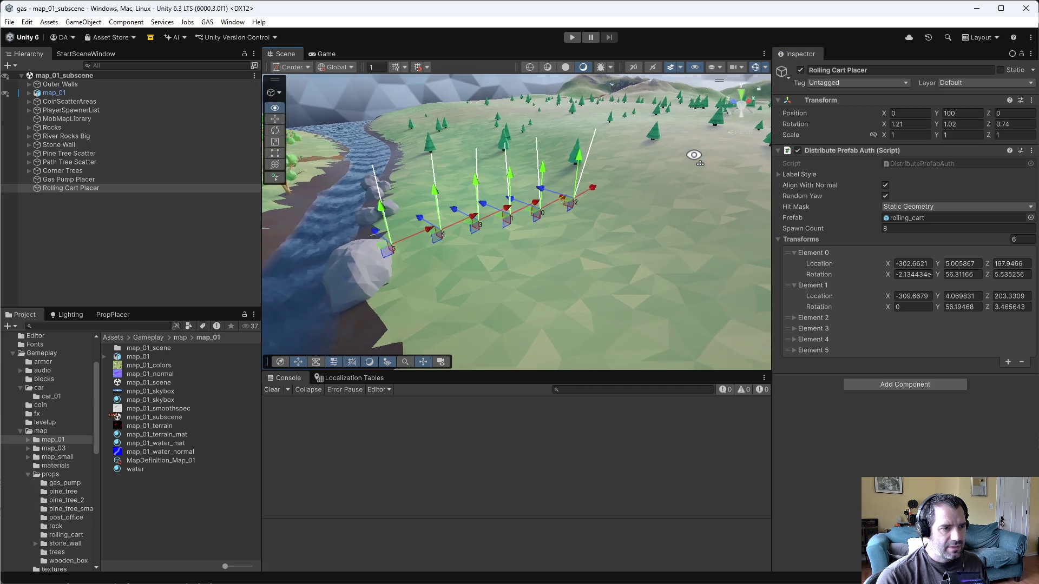
key(s)
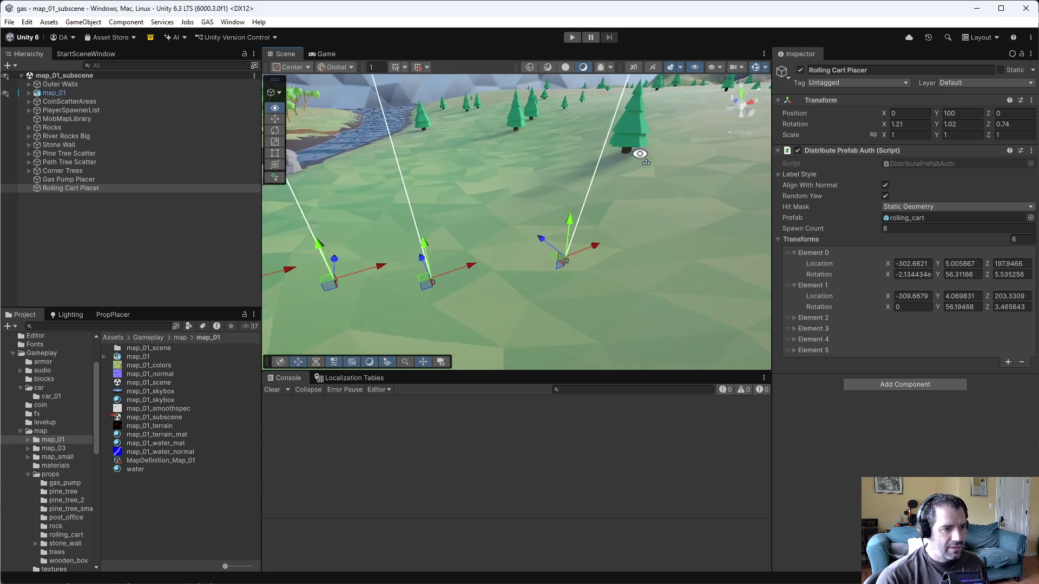
right_click(1013, 152)
click(979, 326)
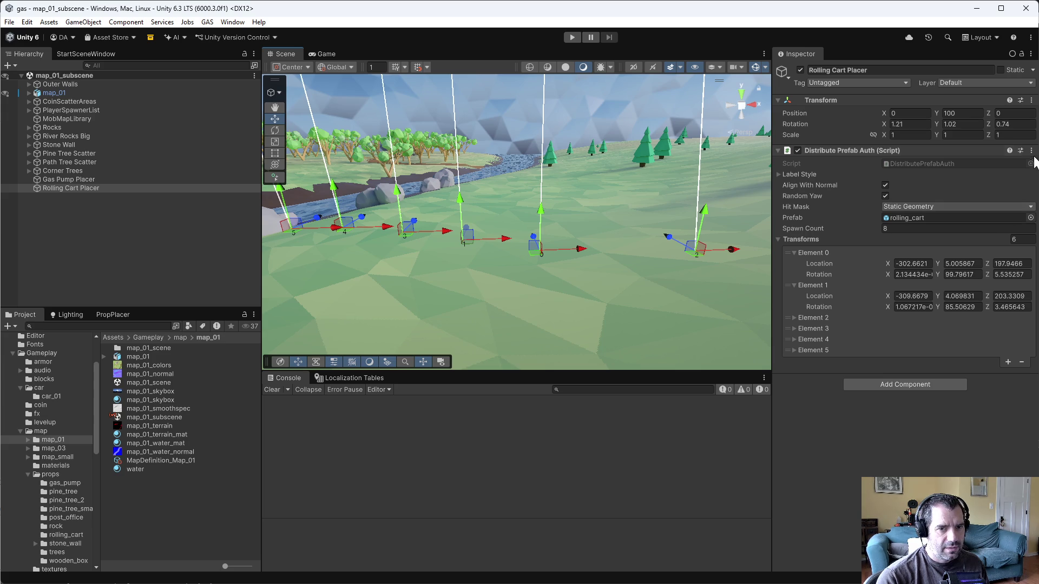
click(1031, 151)
click(977, 325)
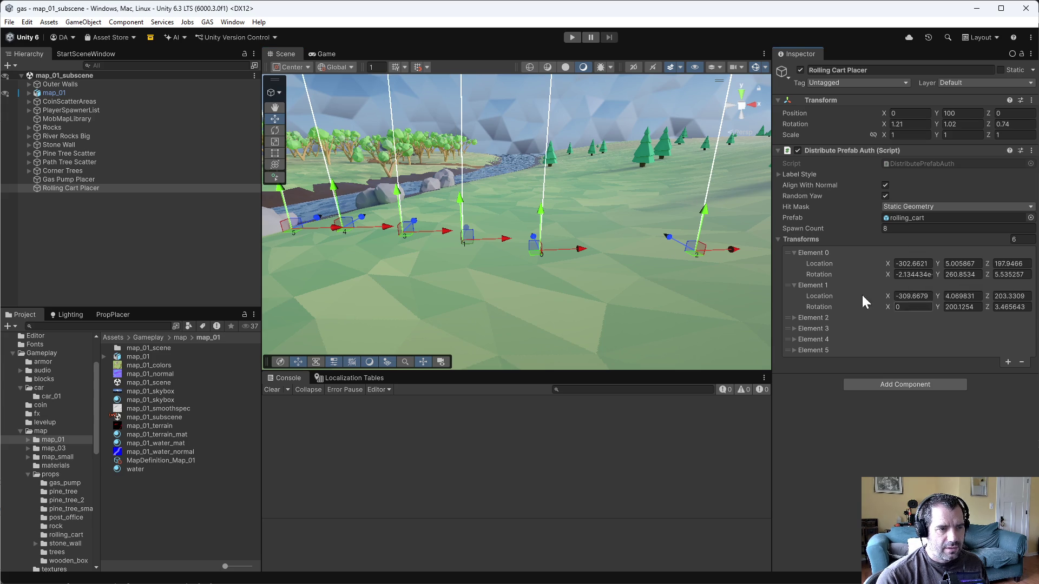
scroll(634, 165, up, 3)
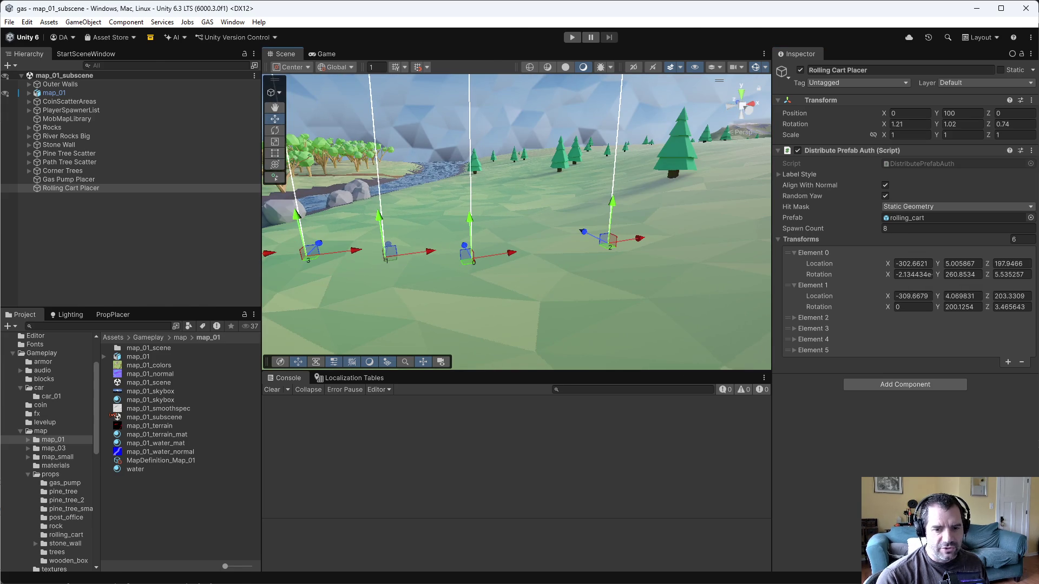
Move *yawRotation after LookRotation on line 86 and save the script
key(alt+Tab)
click(674, 344)
key(alt+BackSpace)
text(*yawRotation)
key(ctrl+x)
key(ctrl+s)
key(alt+Tab)
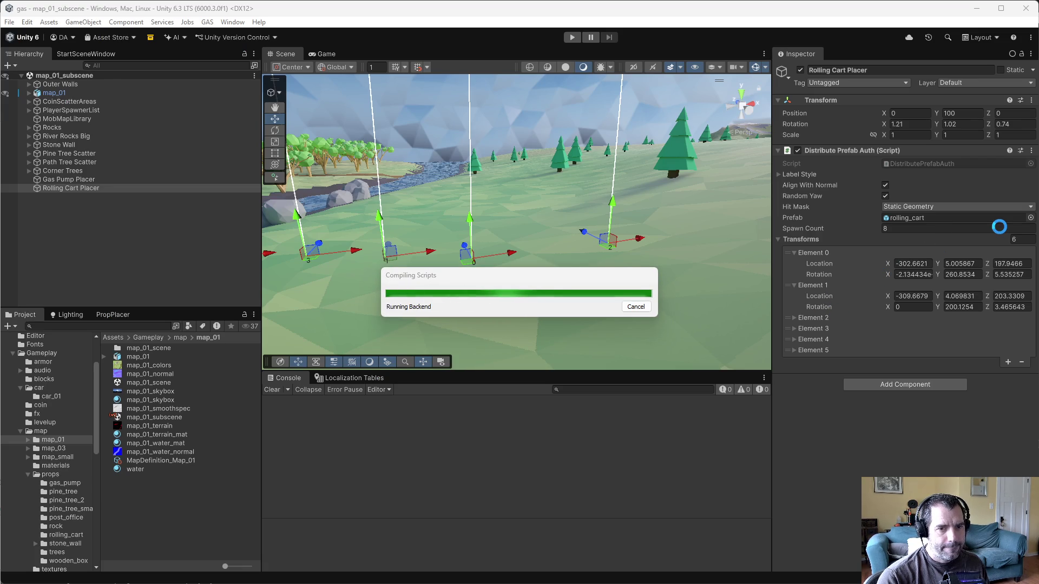
Re-snap the cart points three times with the reordered rotation, then enter play mode
click(1031, 150)
click(974, 325)
drag(484, 195, 485, 194)
click(1031, 150)
click(978, 325)
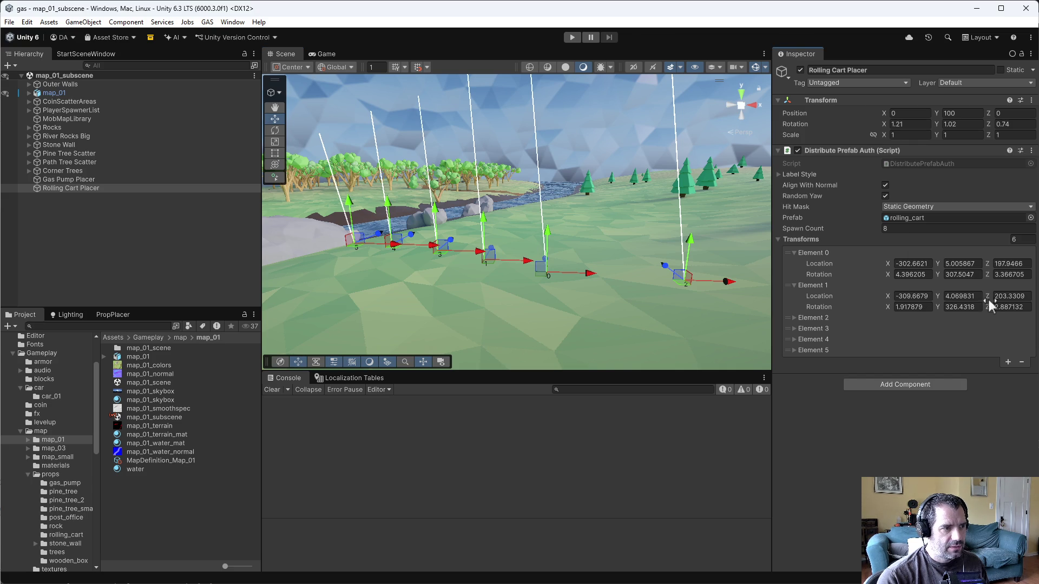
click(1032, 151)
click(966, 324)
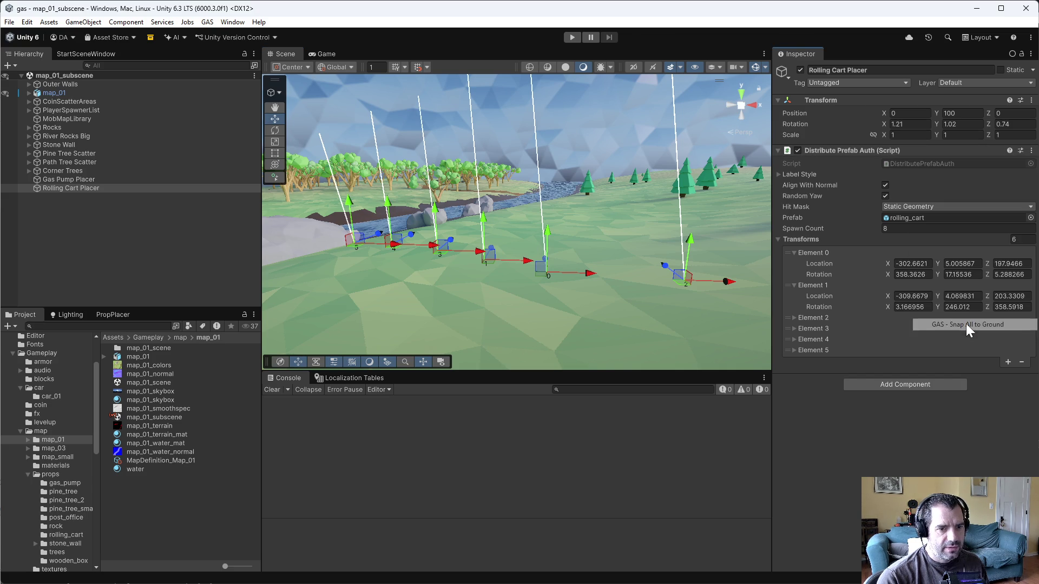
click(572, 37)
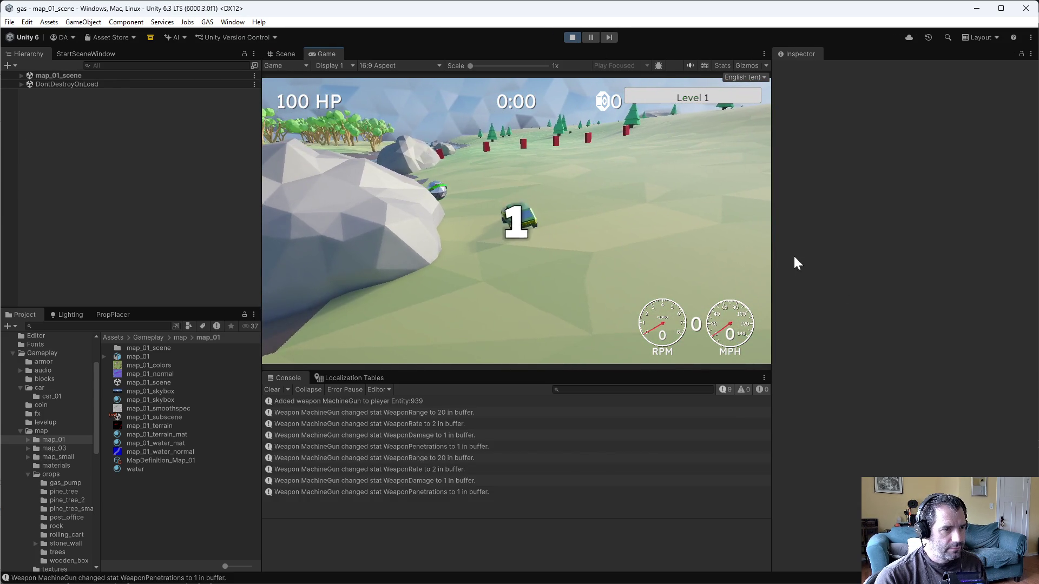
Drive forward, left, in reverse and forward again along the cart row, then stop play mode
key(w)
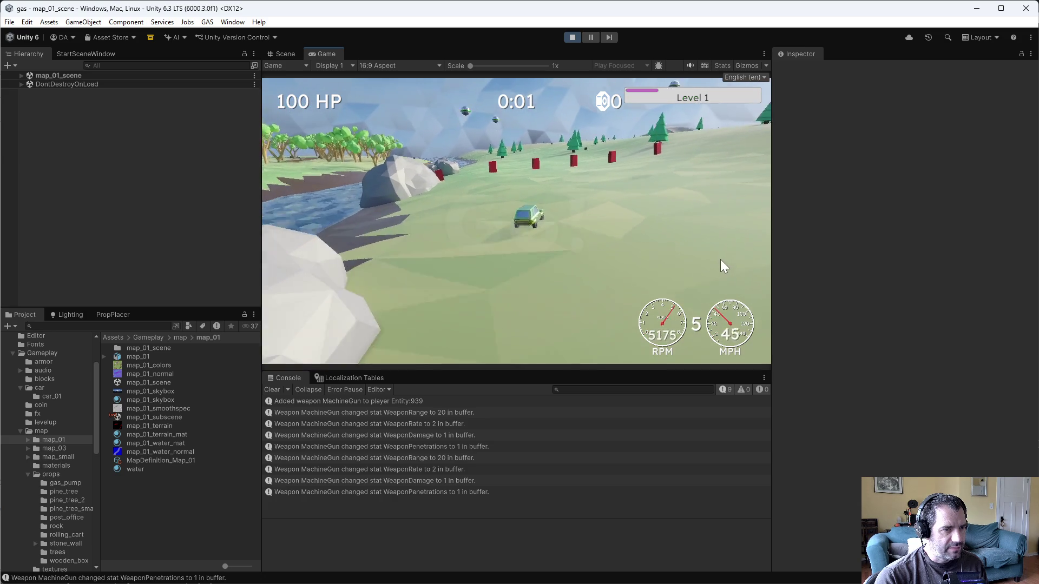
key(a)
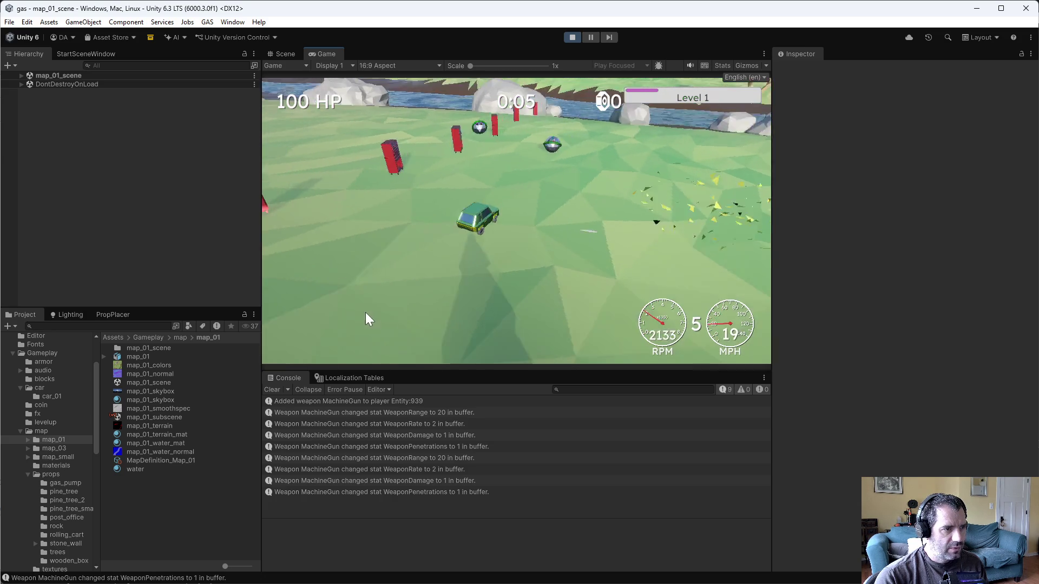
key(w)
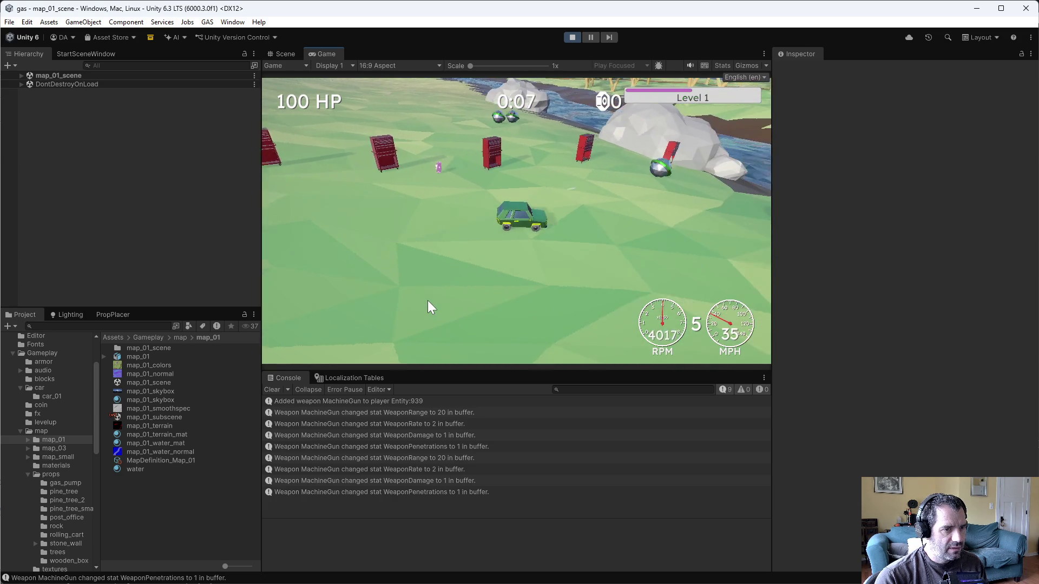
key(s)
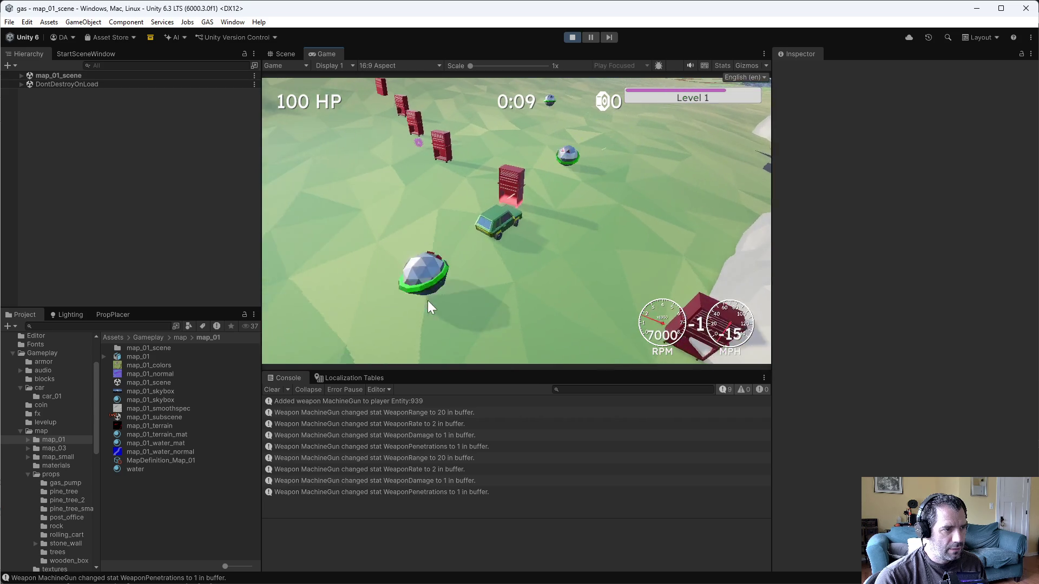
key(w)
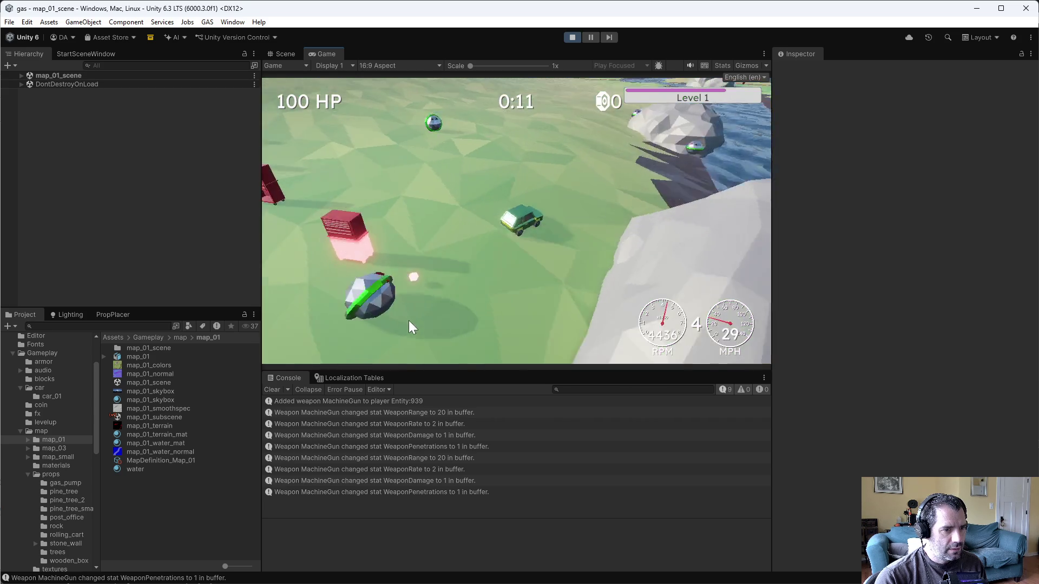
key(s)
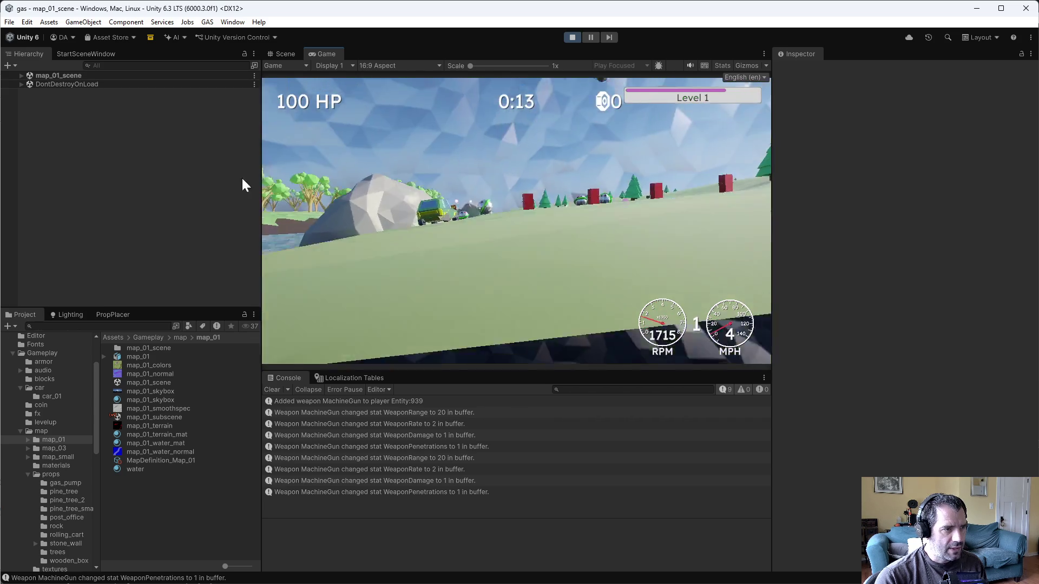
click(572, 37)
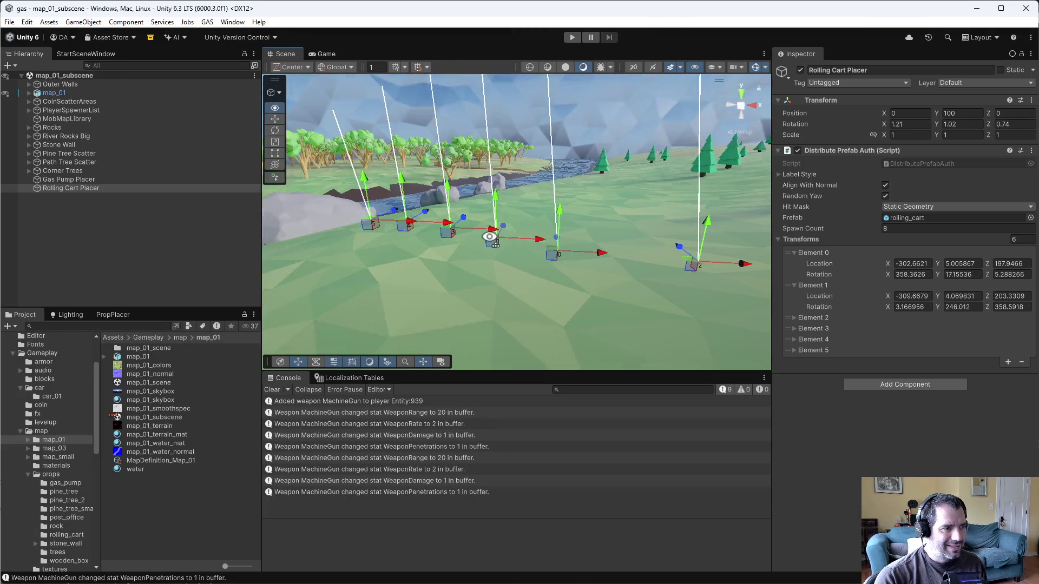
Re-snap the cart markers to the ground, then briefly review the snap_all_to_ground code in Emacs
mouse_move(489, 237)
mouse_down()
mouse_move(453, 274)
mouse_move(418, 270)
mouse_move(427, 255)
mouse_up()
click(1031, 150)
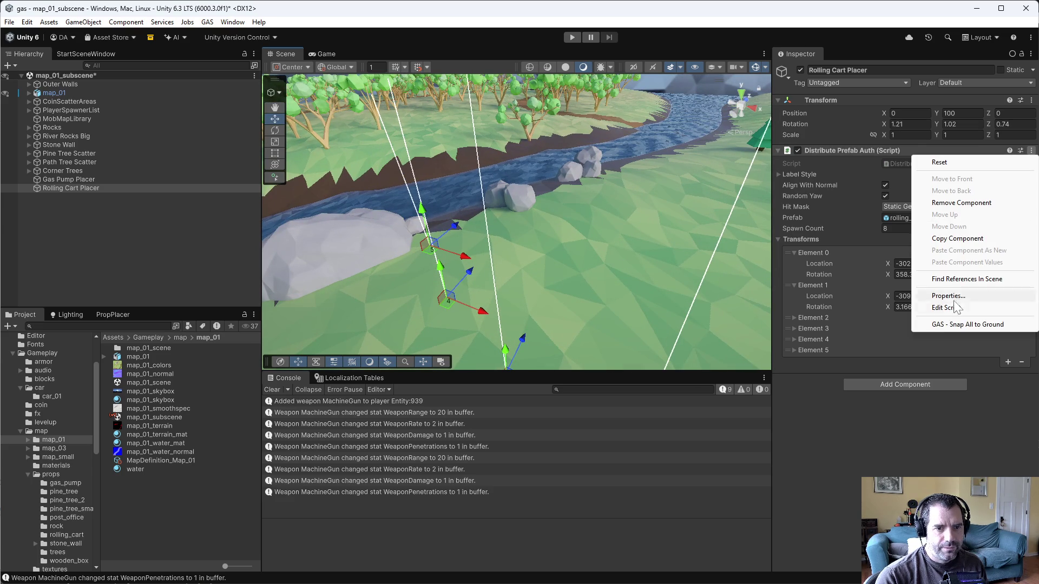
click(943, 326)
mouse_move(576, 264)
mouse_down()
mouse_move(525, 250)
mouse_move(601, 235)
mouse_up()
key(alt+Tab)
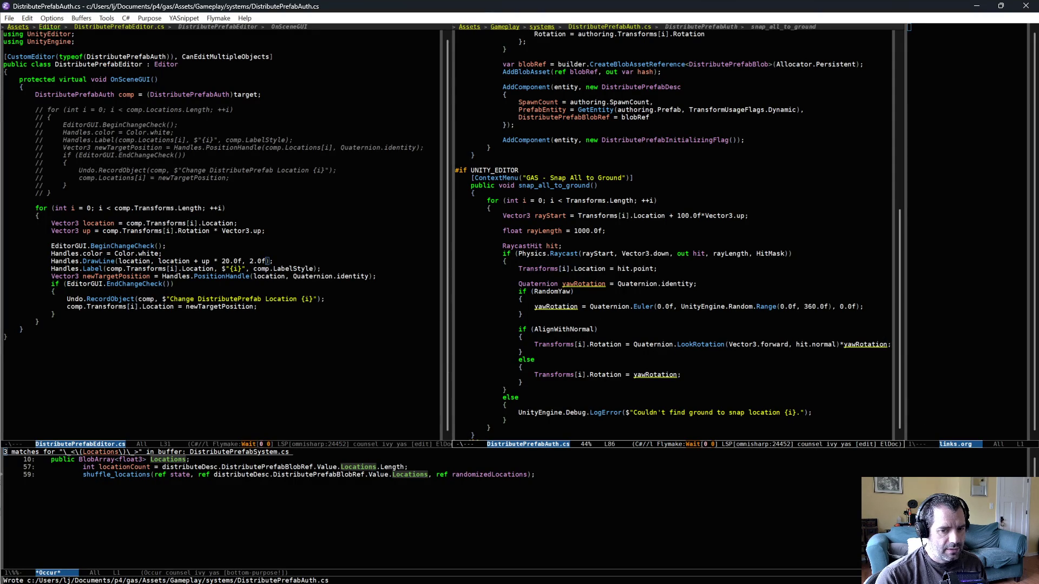
key(alt+Tab)
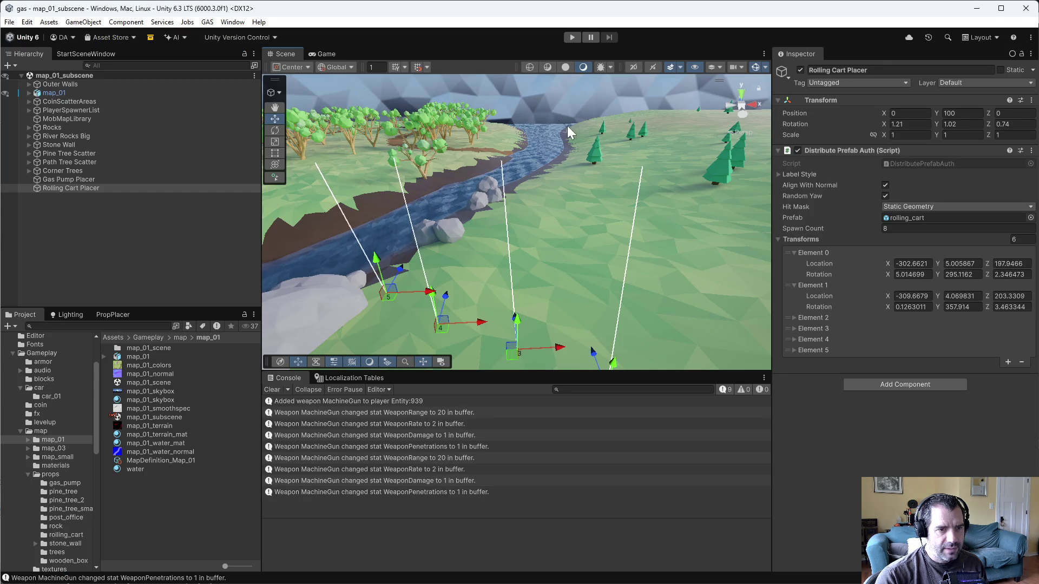
Run GAS - Snap All to Ground on the cart points and start play mode
click(1031, 151)
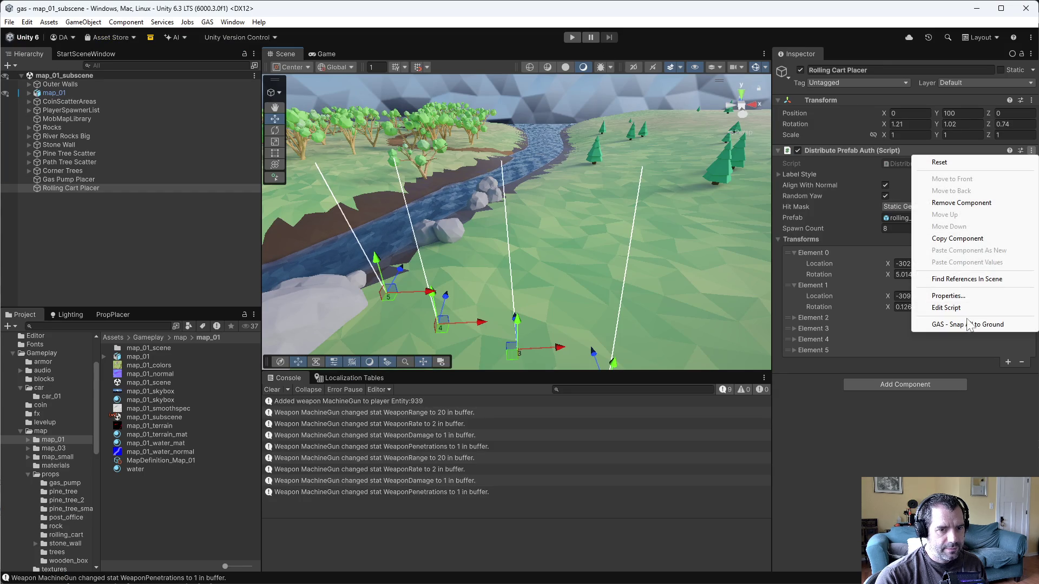
click(969, 327)
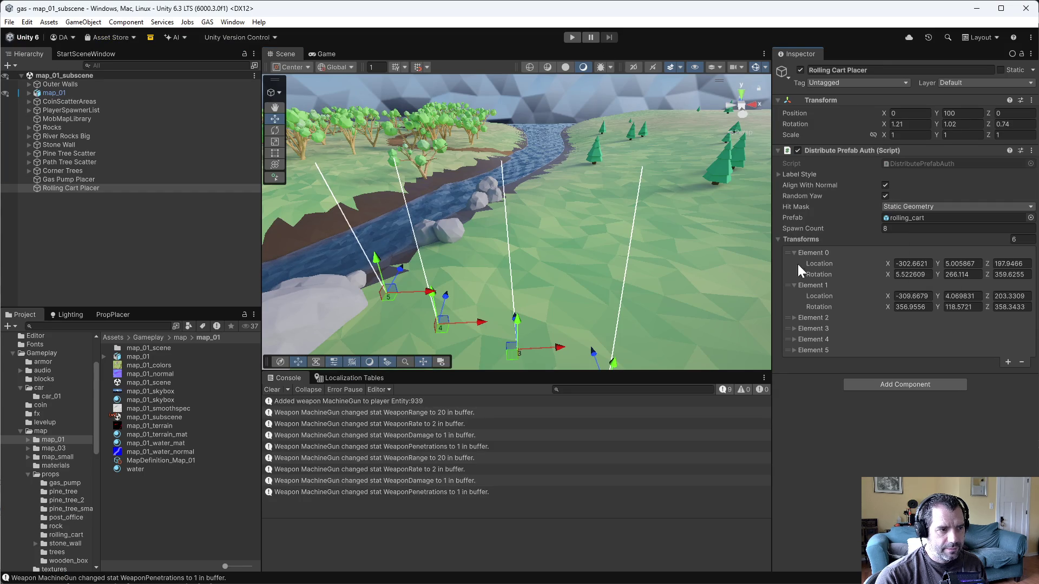
click(576, 36)
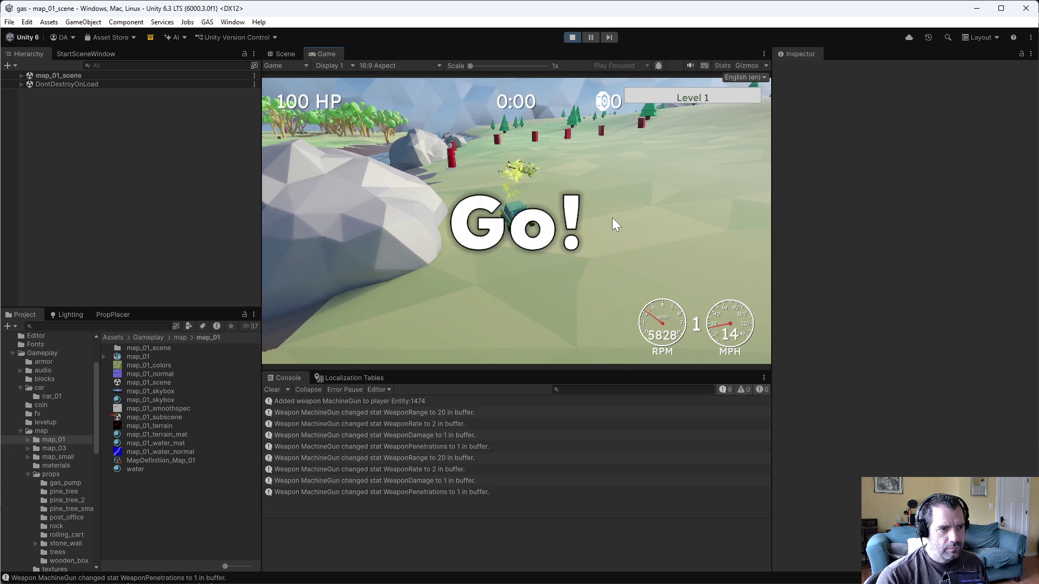
Drive forward, turn right then left toward the river, brake, and stop play mode
key(w)
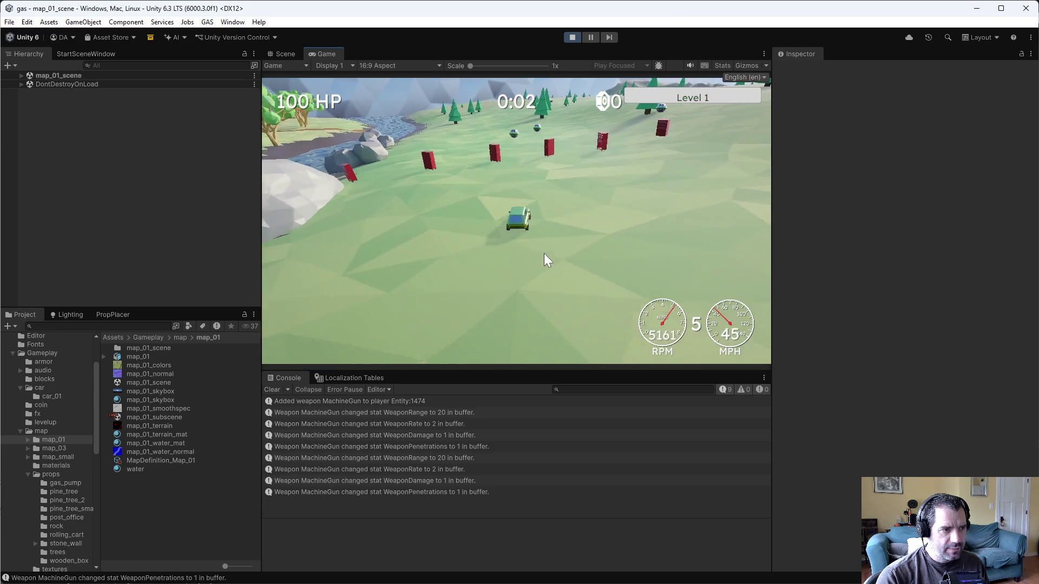
key(d)
key(a)
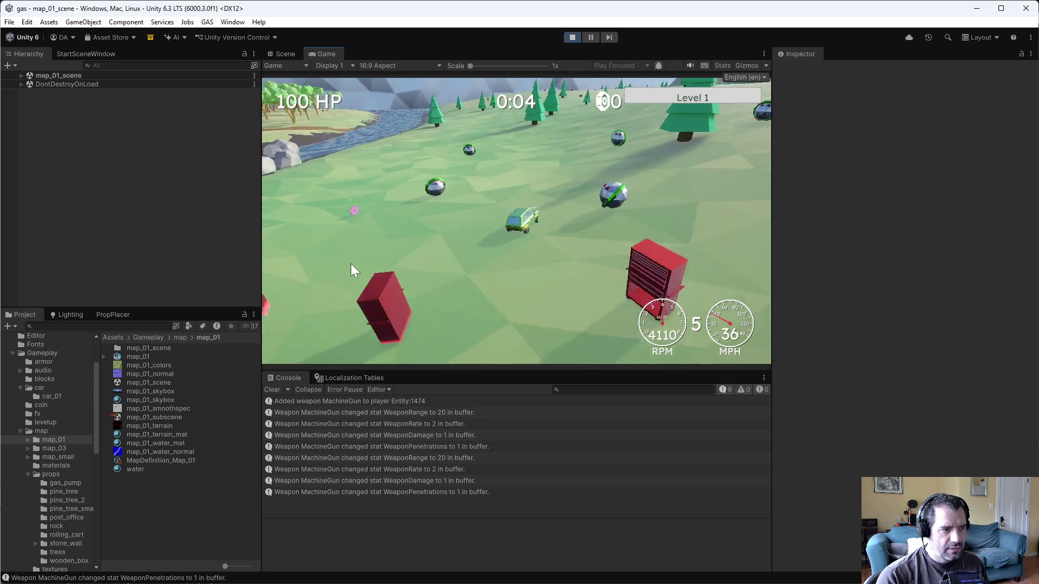
key(a)
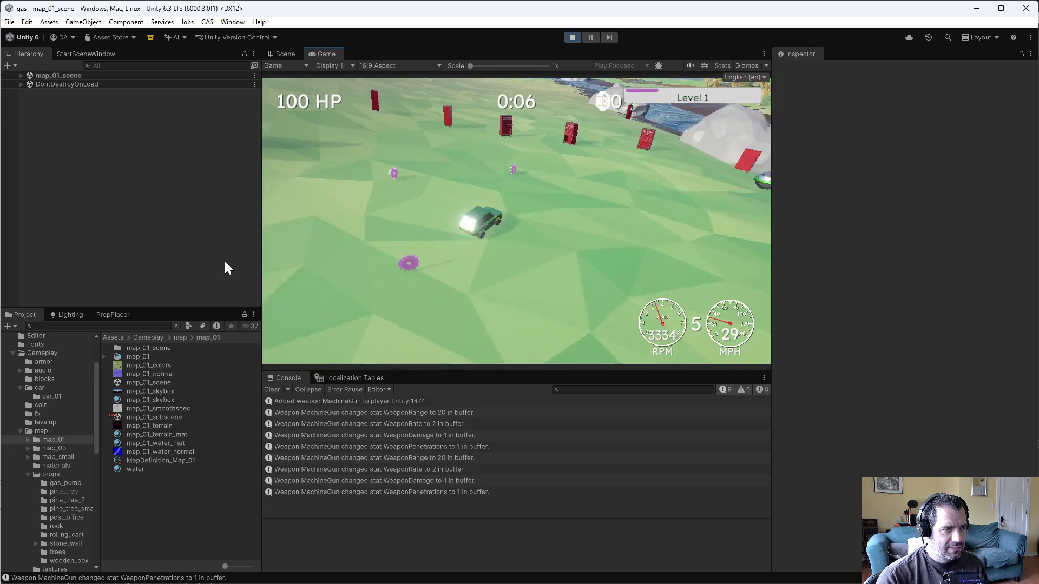
key(s)
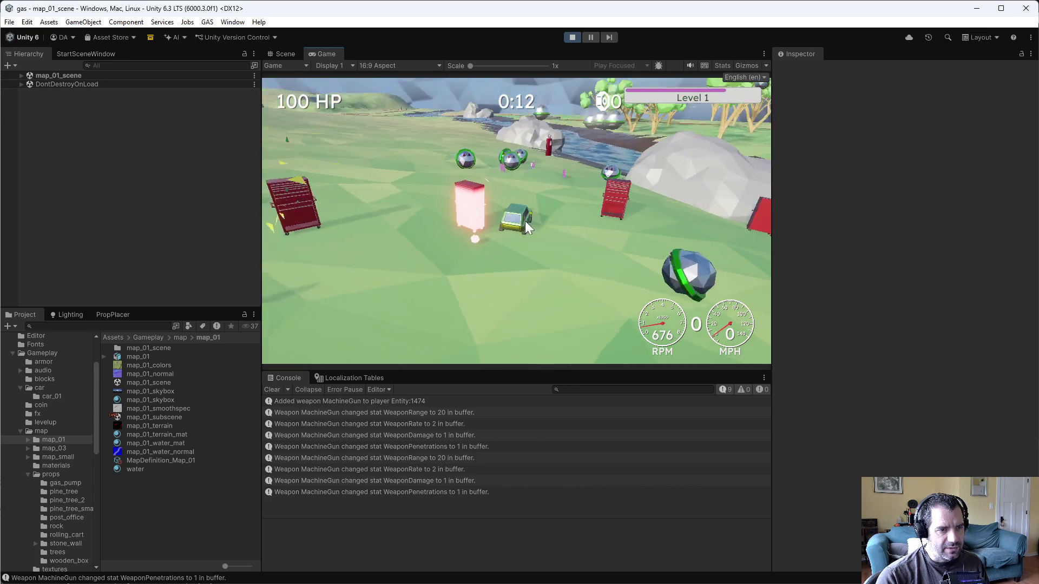
click(573, 38)
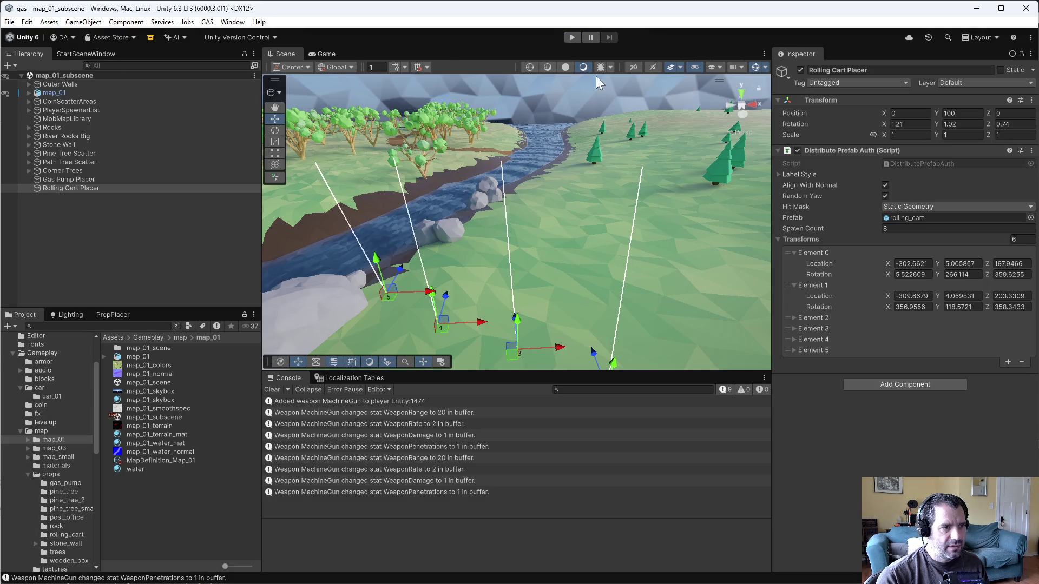
Re-snap the cart points to the ground and test-drive forward in play mode
click(1031, 150)
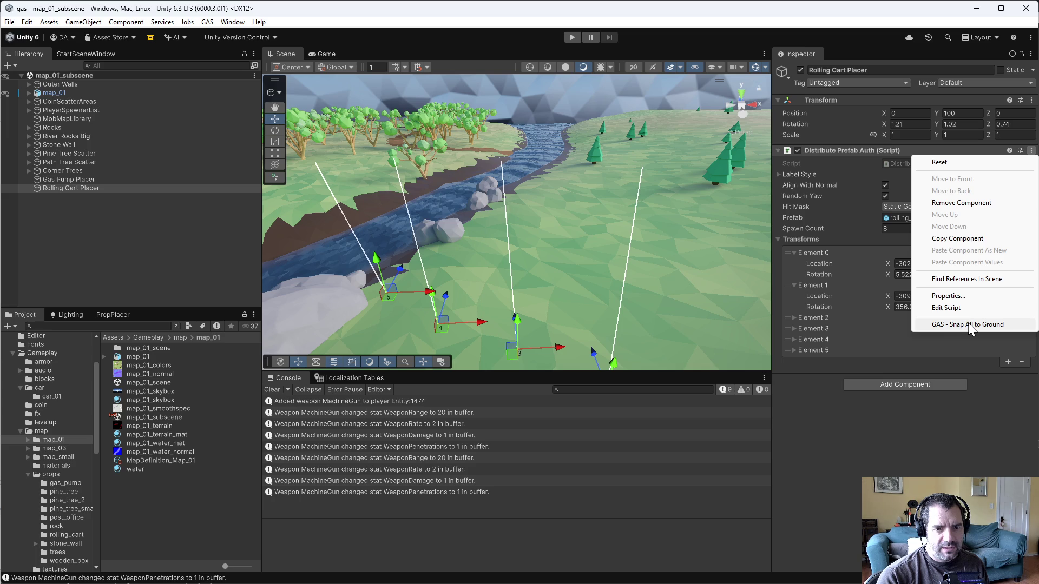
click(968, 323)
click(573, 38)
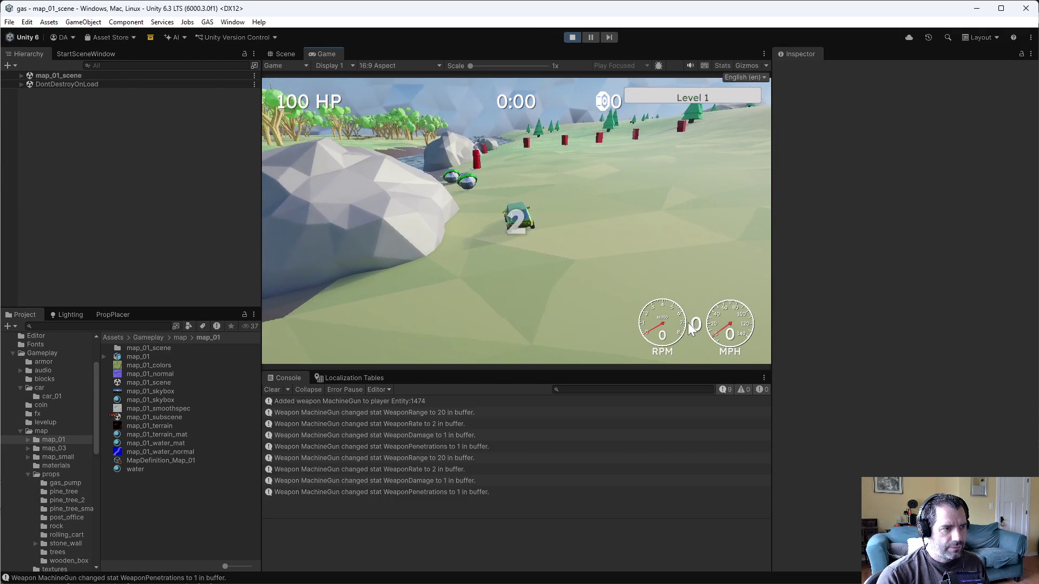
key(w)
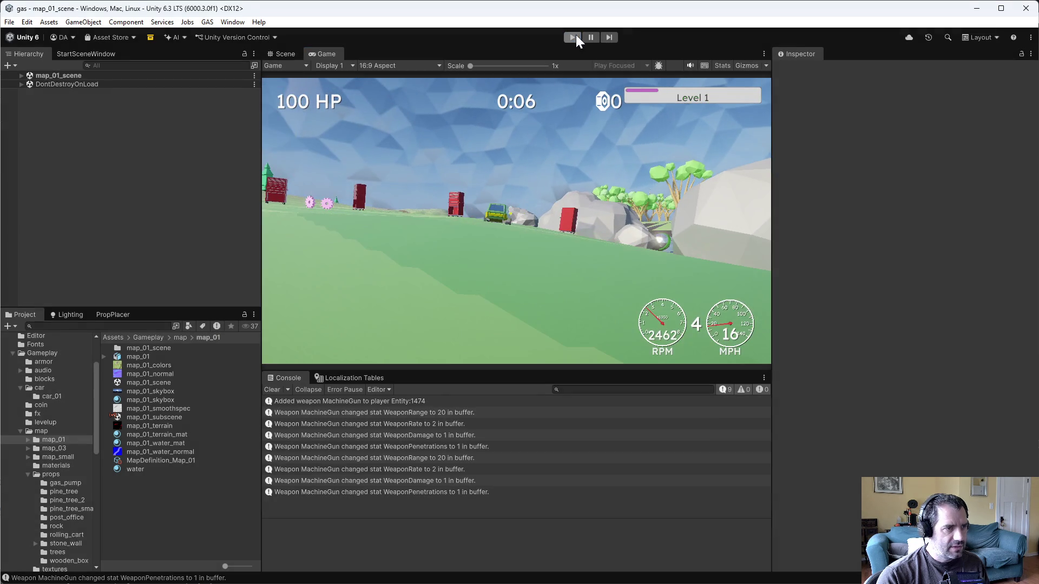
click(574, 36)
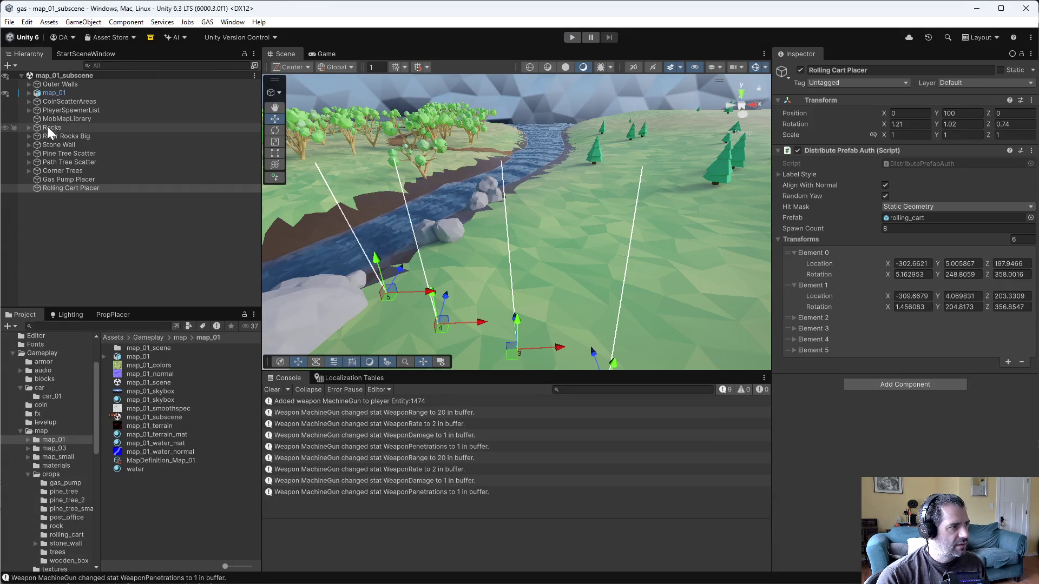
Snap again, nudge the placer's Position X slightly, and test-drive past the cart row
click(1031, 151)
click(941, 323)
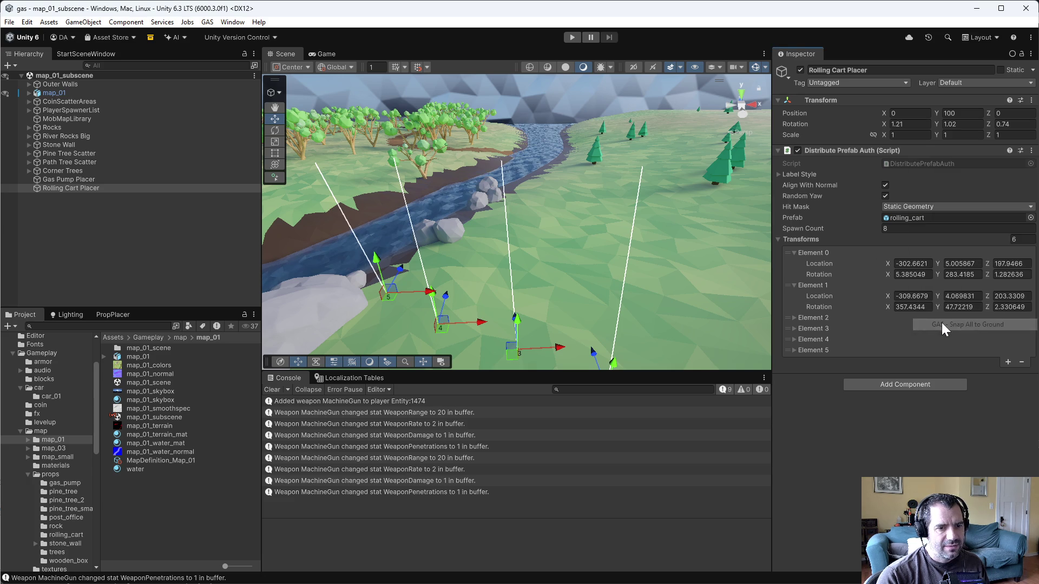
drag(883, 109, 888, 111)
click(573, 36)
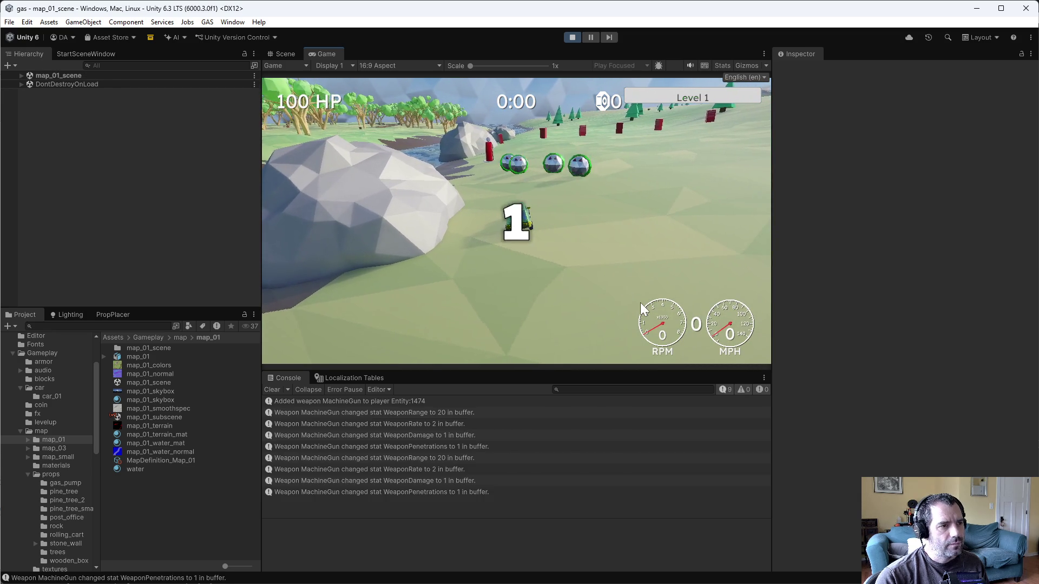
key(w)
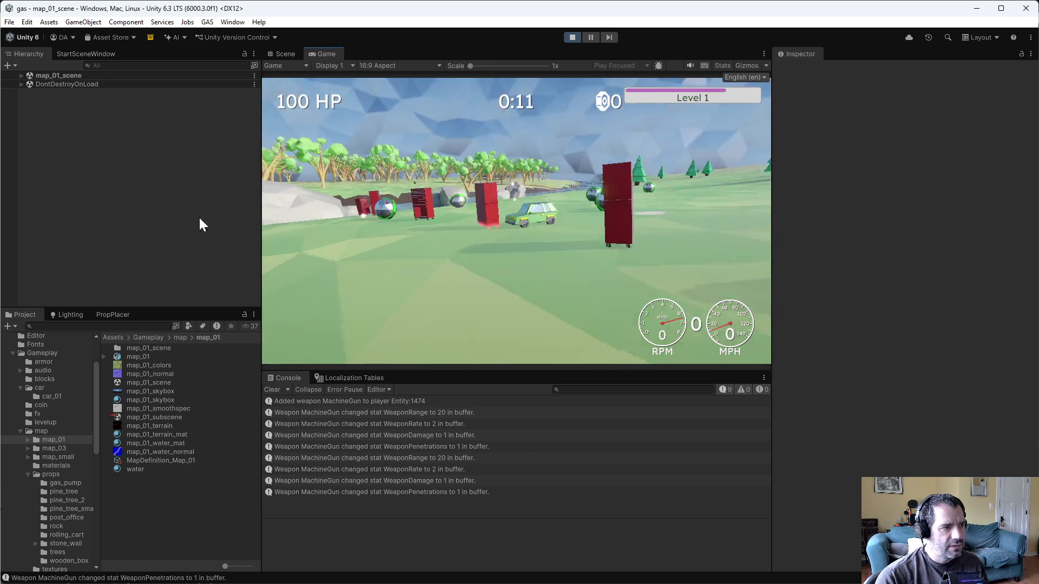
click(573, 37)
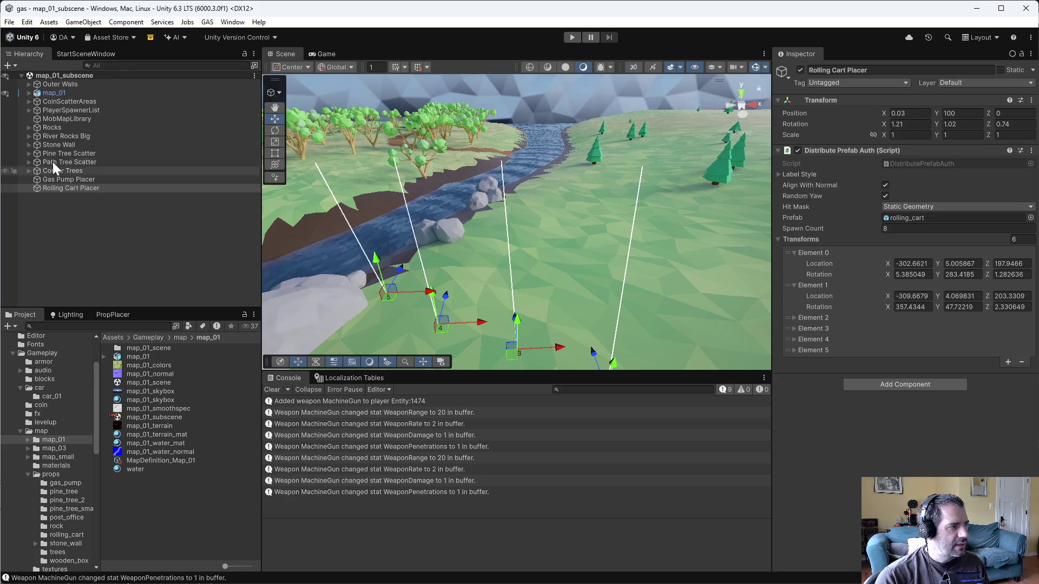
Snap the Gas Pump Placer's points to the ground
click(69, 179)
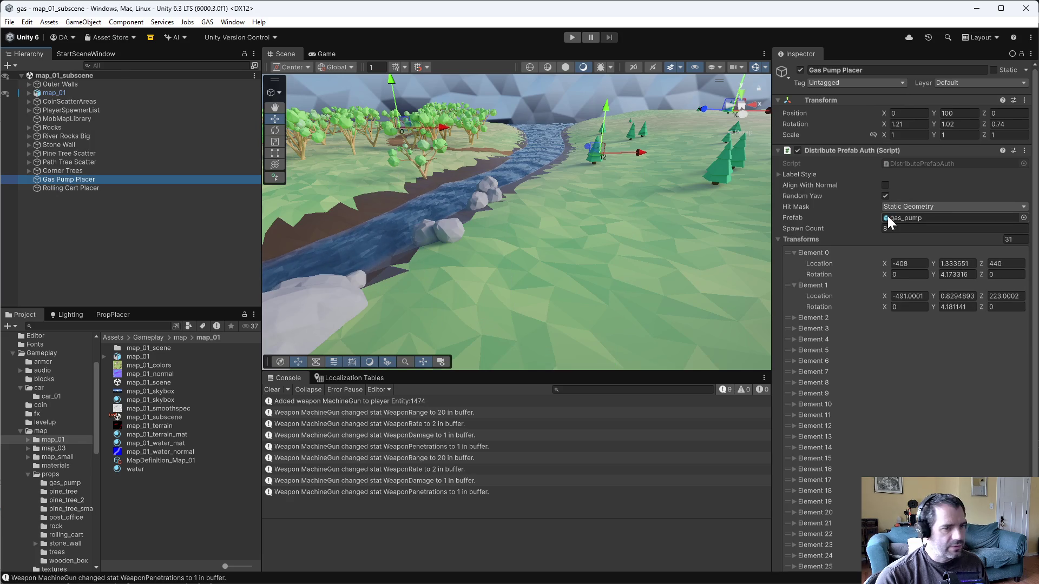
click(1025, 151)
click(951, 325)
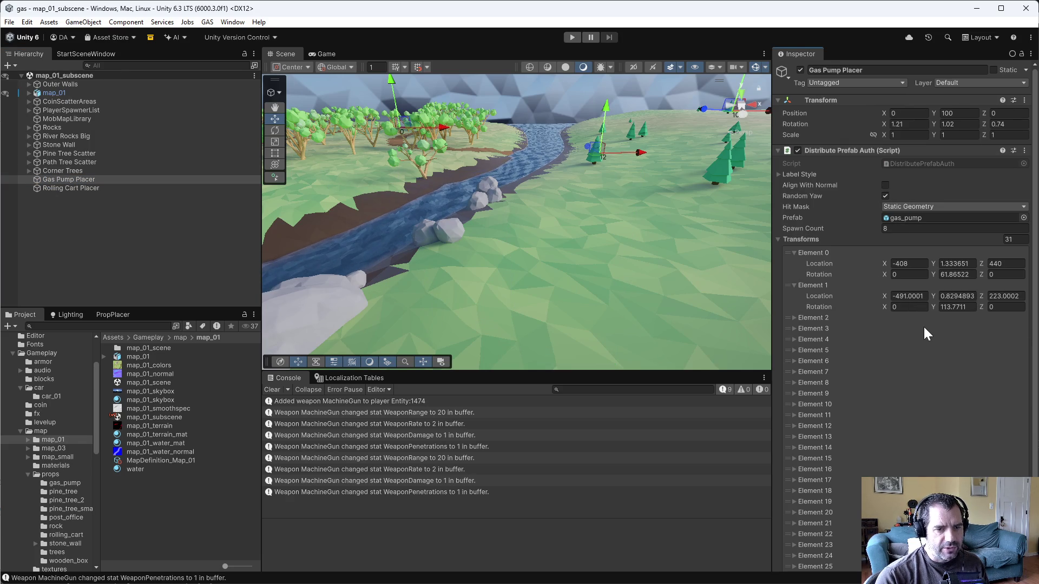
Remove five elements from Rolling Cart Placer's Transforms, leaving one cart point
click(110, 188)
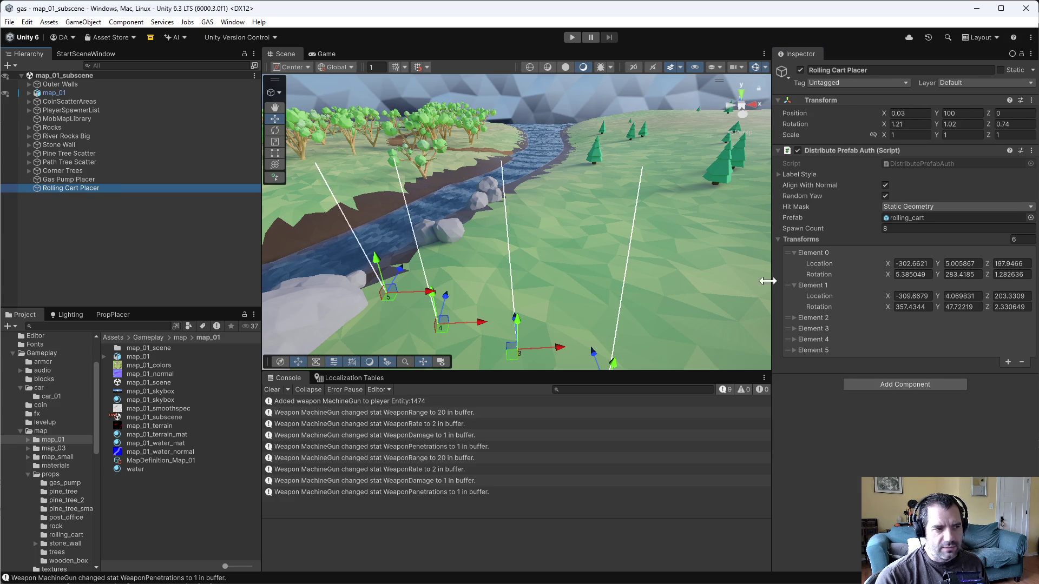
click(1021, 363)
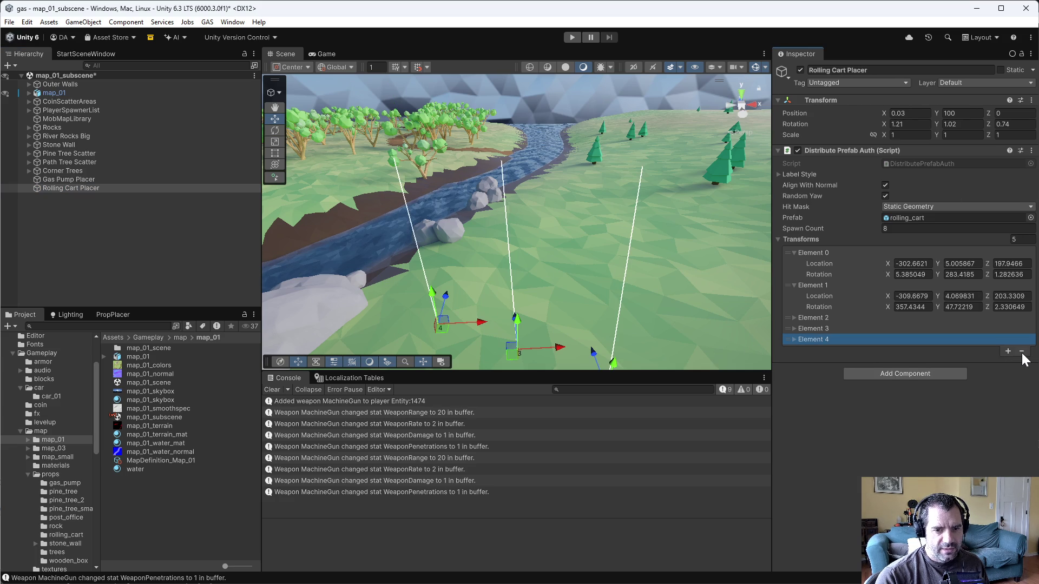
click(1022, 353)
click(1022, 341)
click(1022, 330)
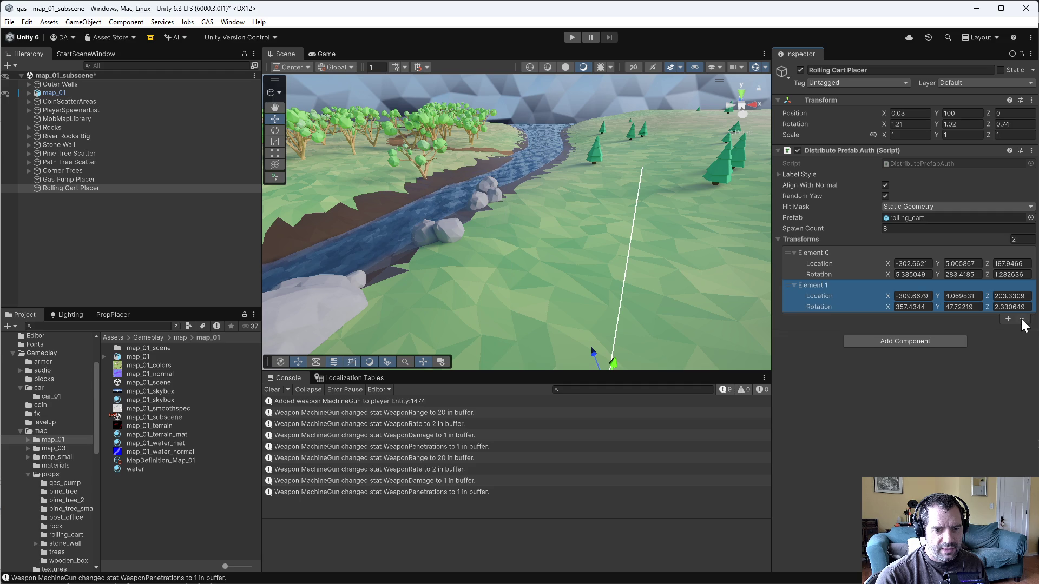
click(1022, 320)
drag(562, 238, 630, 304)
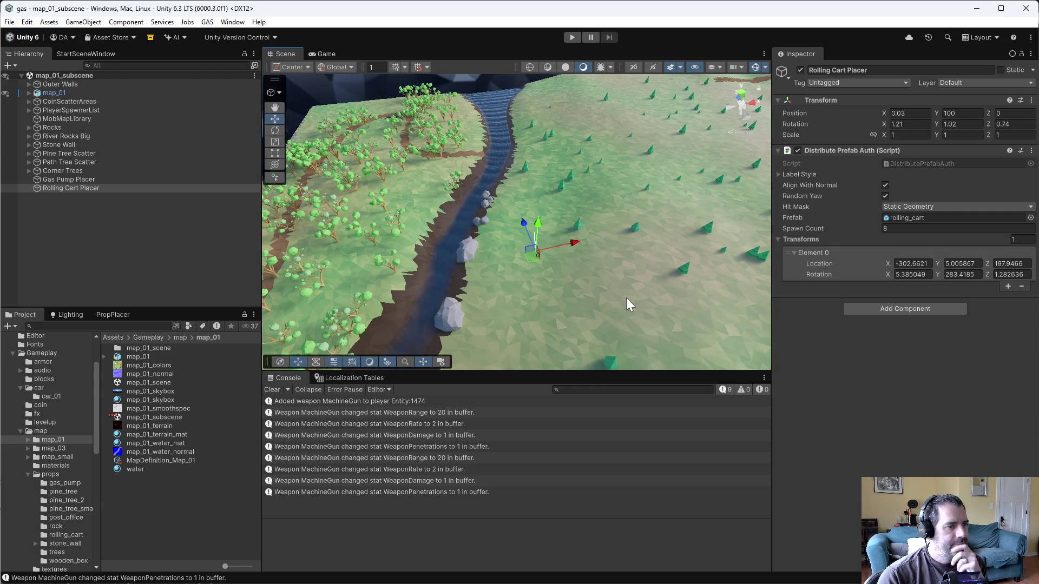
Set the Spawn Count to 4
click(915, 228)
text(4)
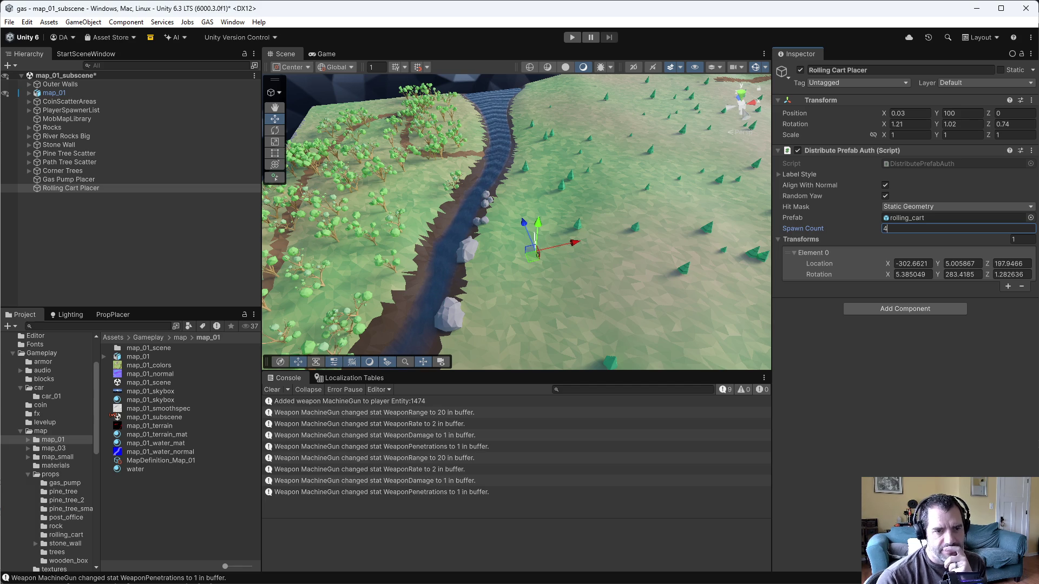
key(Return)
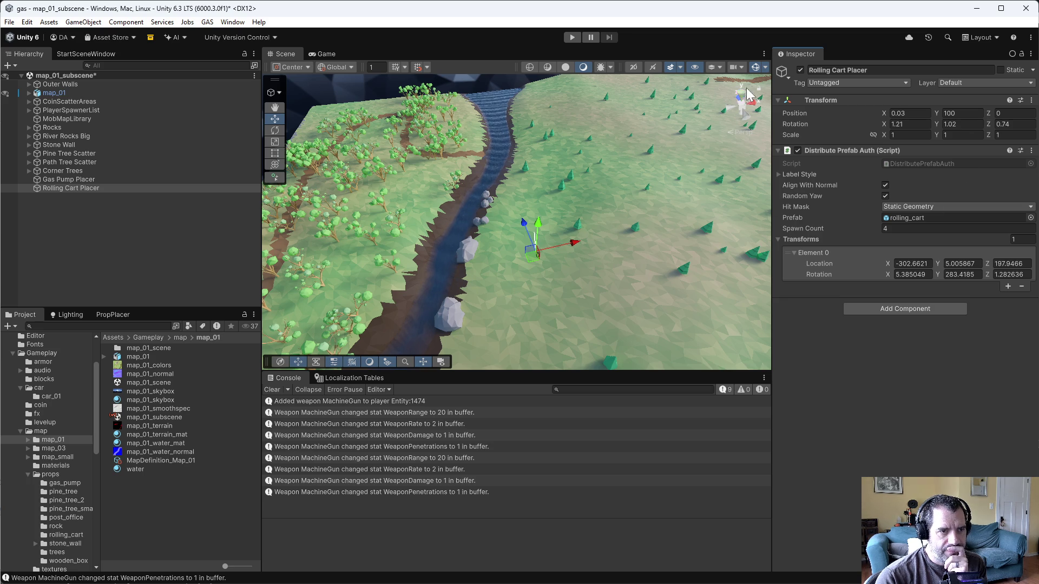
Switch the Scene view to a flat top-down view and frame the whole map_01 terrain
click(742, 107)
click(742, 105)
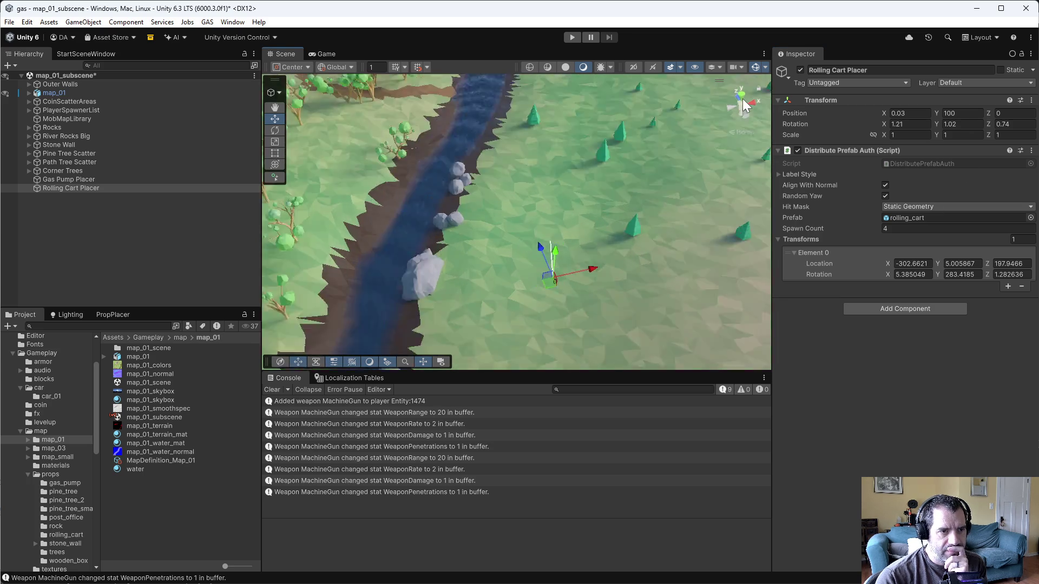
click(741, 132)
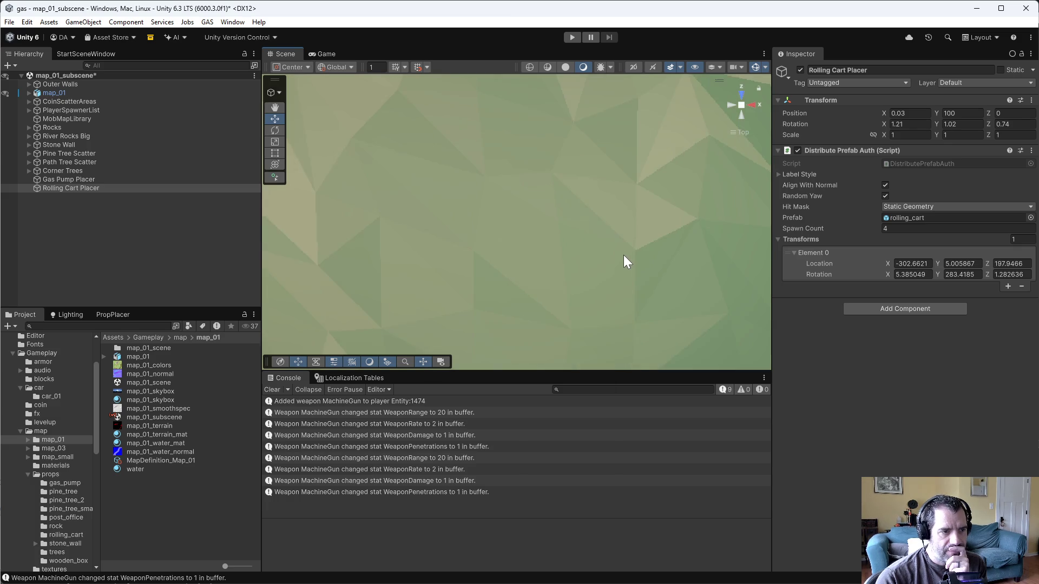
click(92, 93)
key(f)
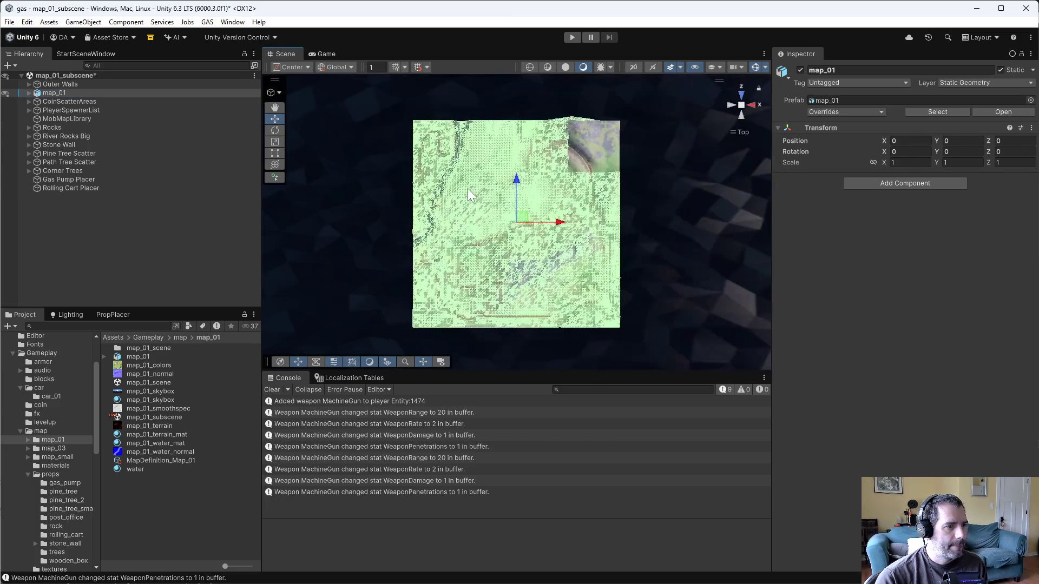
Drag the Rolling Cart Placer's Element 0 to the map's upper-left and add a second Transforms element
click(70, 188)
scroll(486, 202, up, 2)
mouse_move(445, 165)
mouse_down()
mouse_move(405, 100)
mouse_move(410, 140)
mouse_move(473, 103)
mouse_up()
click(1007, 287)
click(56, 179)
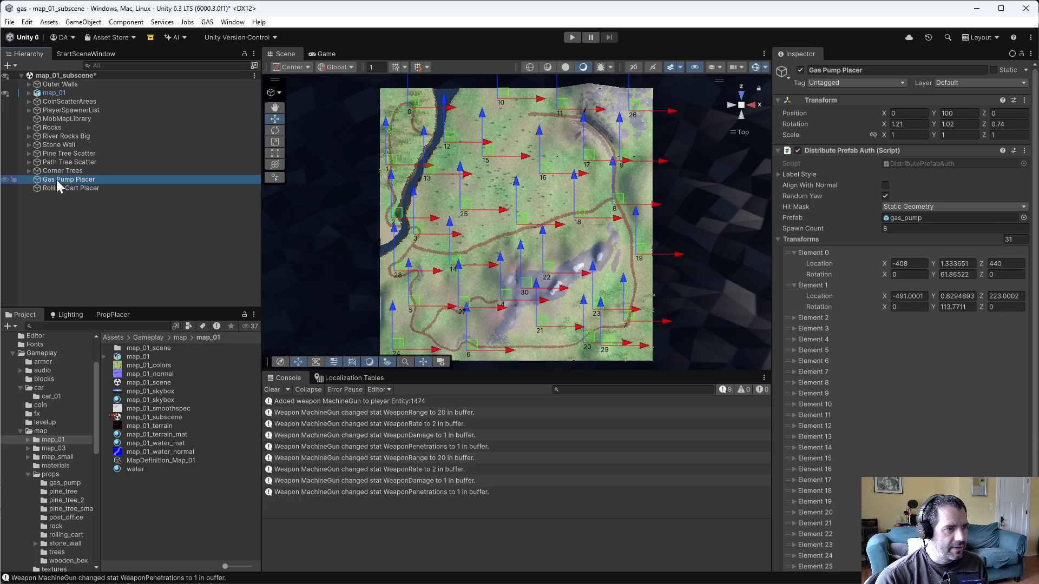
Move cart point 2 right along the map's top, matching the gas pump spacing
click(61, 188)
click(63, 182)
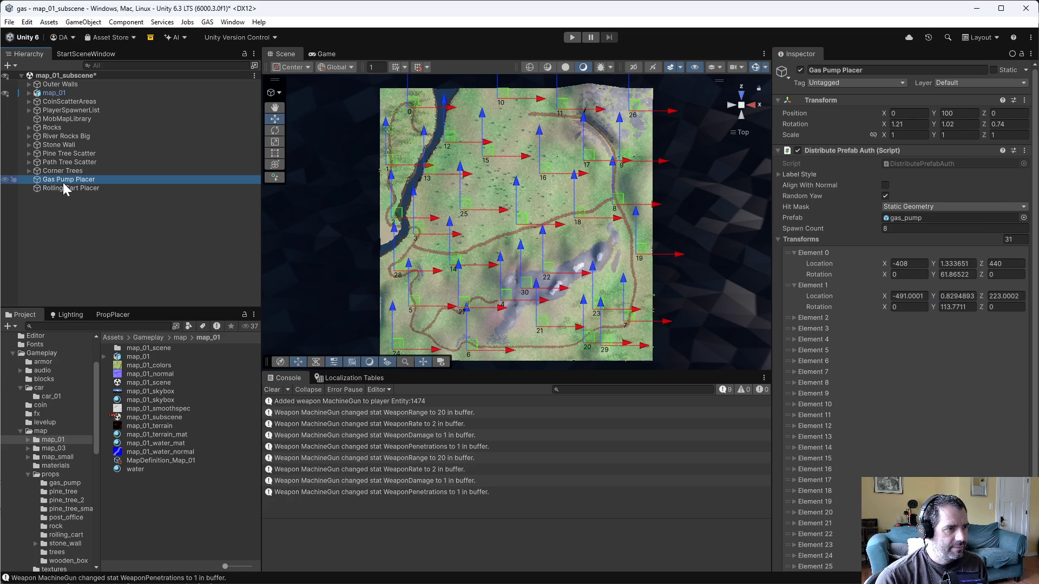
click(65, 188)
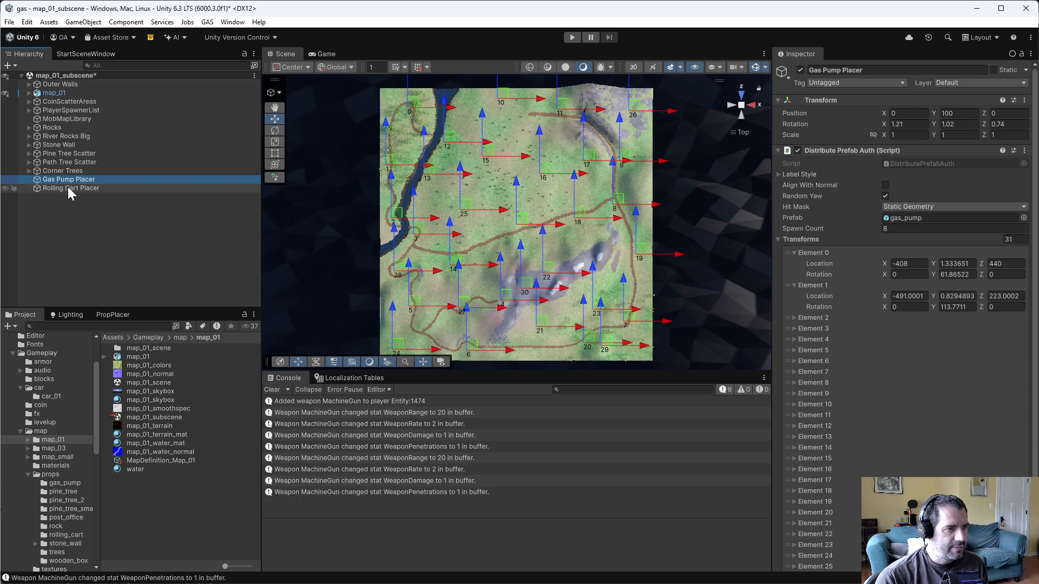
click(965, 317)
drag(481, 103, 550, 96)
click(54, 179)
click(57, 188)
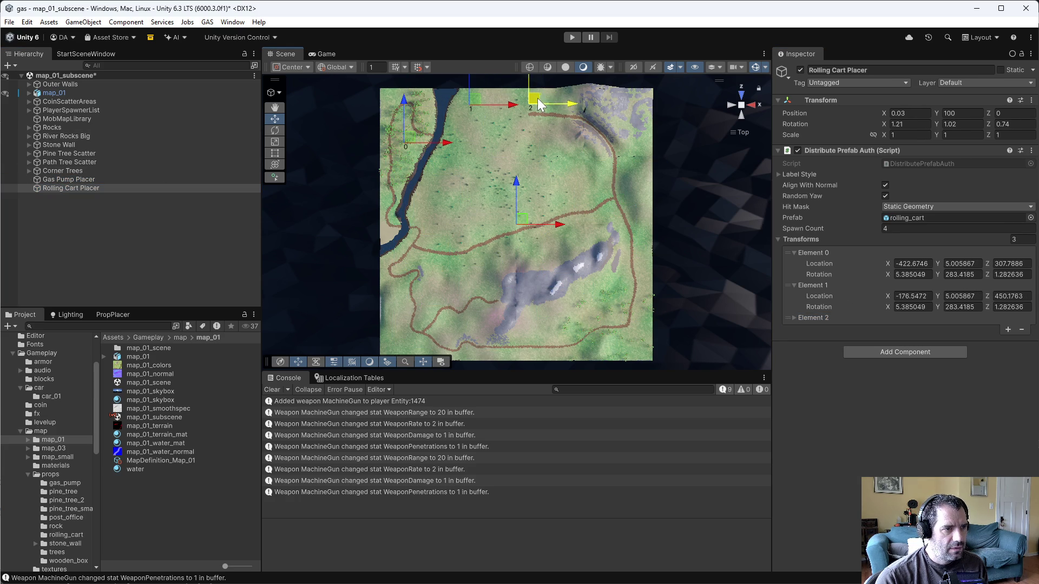
click(76, 180)
click(79, 188)
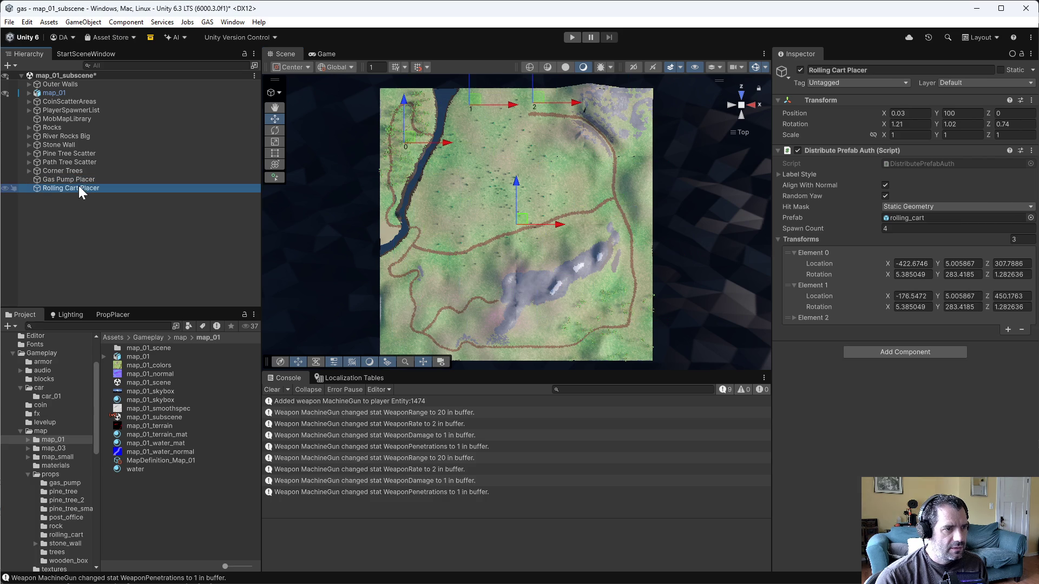
Add a fourth cart point and place point 3 further right, slightly lower
click(1008, 329)
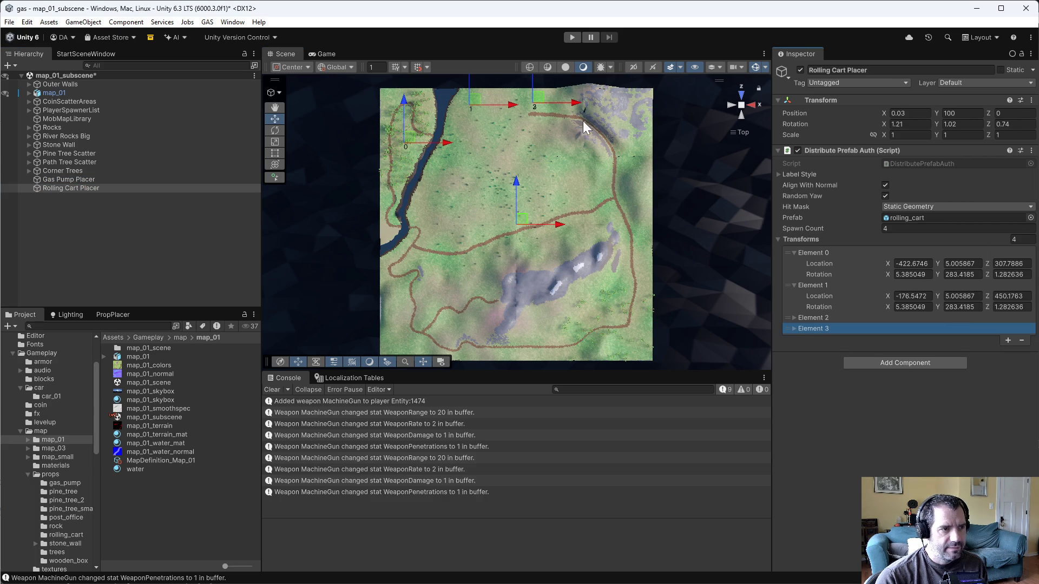
drag(540, 97, 624, 110)
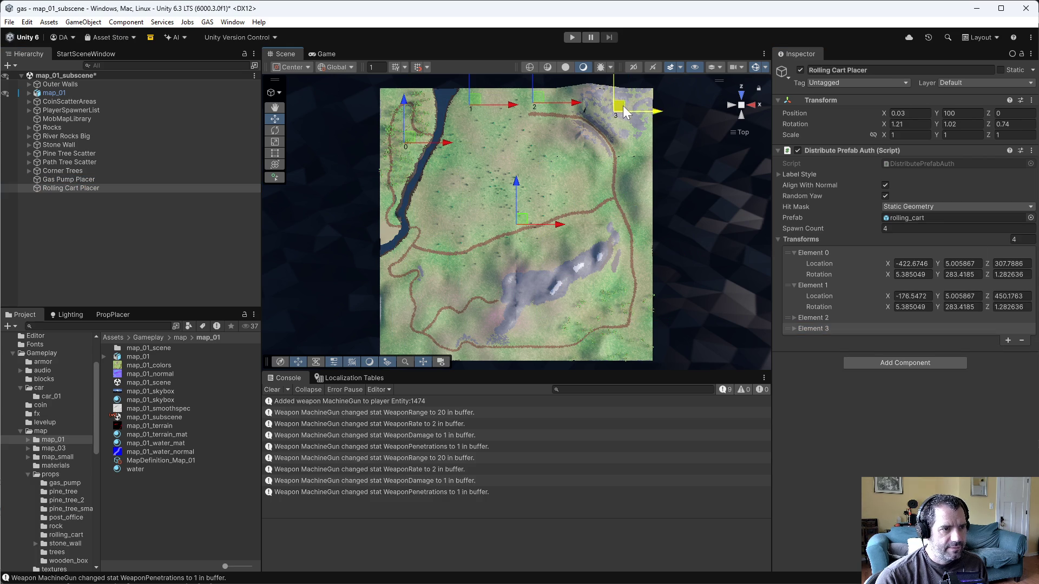
click(84, 180)
click(79, 188)
drag(635, 108, 648, 128)
Add a fifth cart point and place point 4 down and left, nudged slightly upward
click(62, 180)
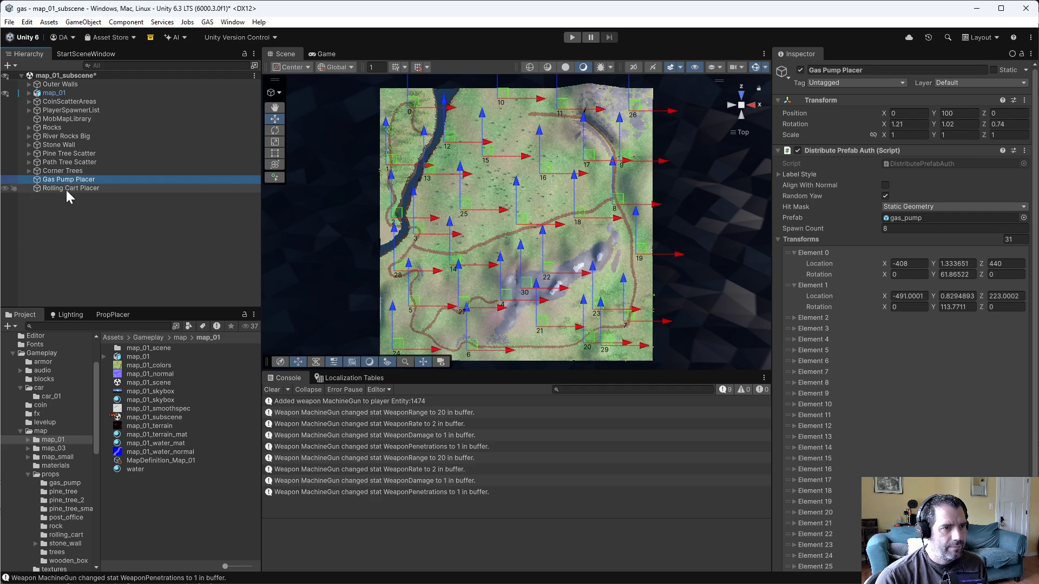
click(66, 189)
click(1009, 341)
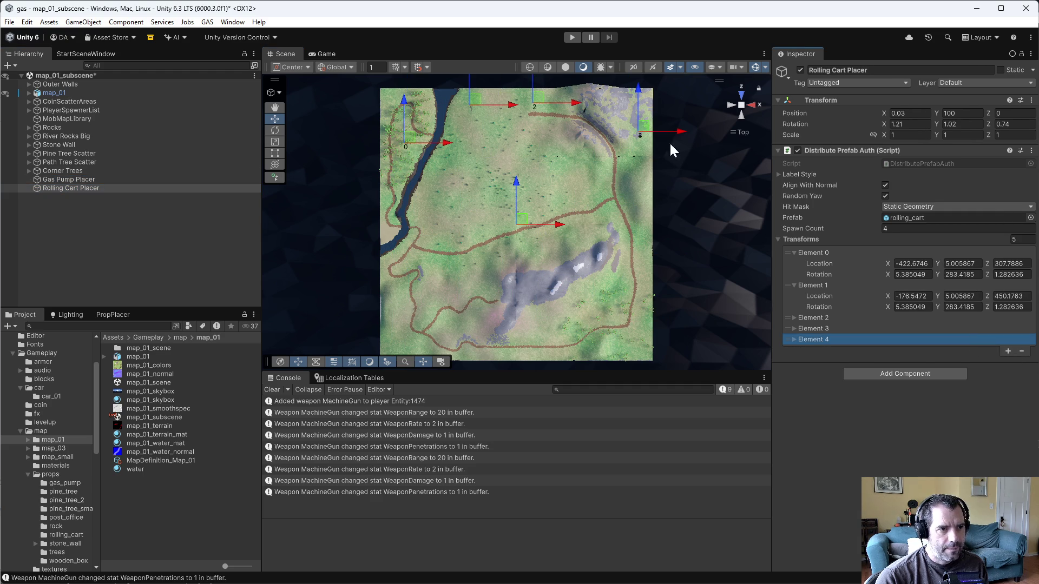
mouse_move(647, 135)
mouse_down()
mouse_move(617, 153)
mouse_move(627, 162)
mouse_up()
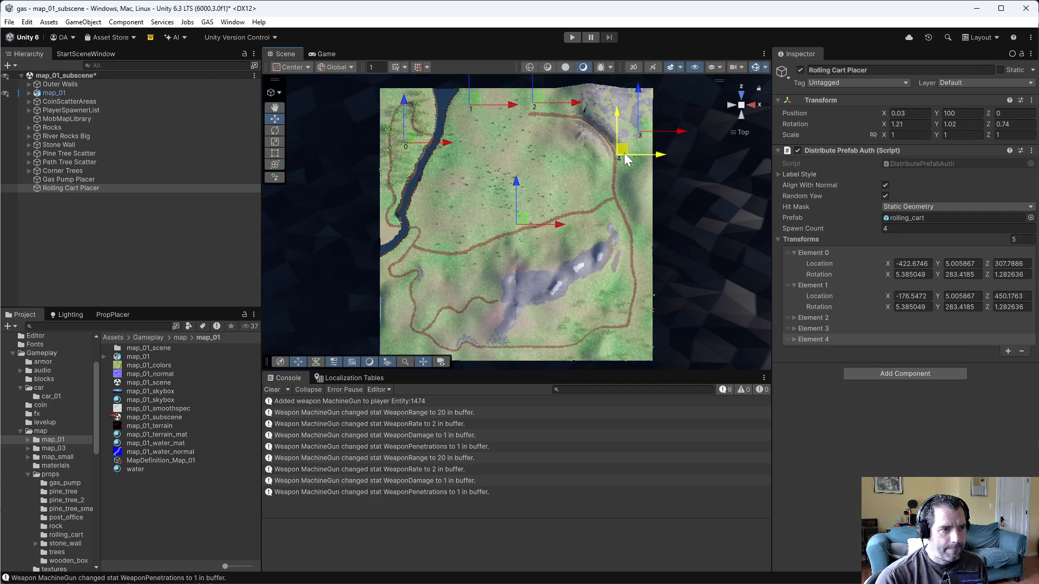
click(48, 180)
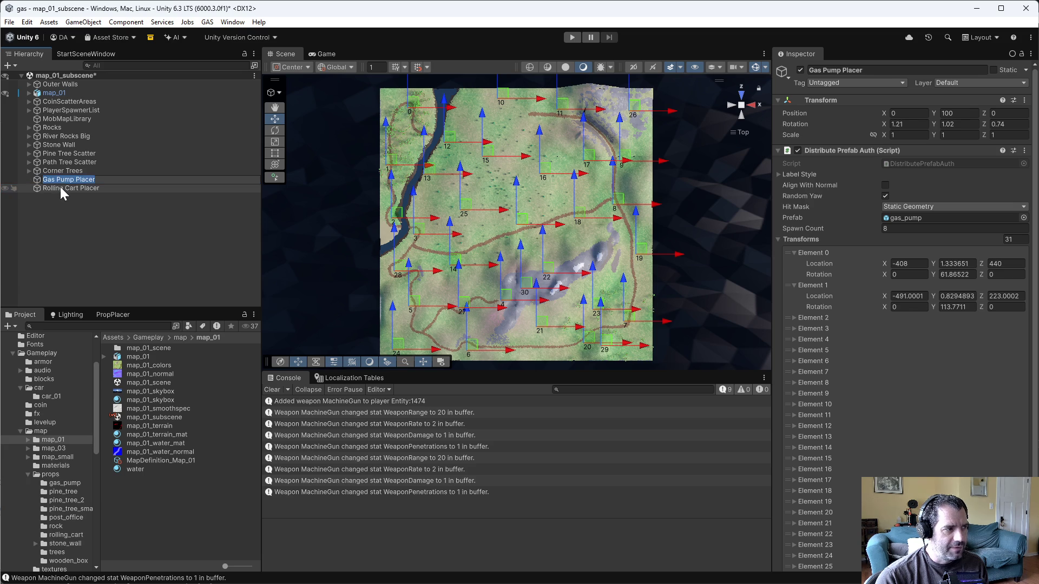
click(60, 187)
click(61, 184)
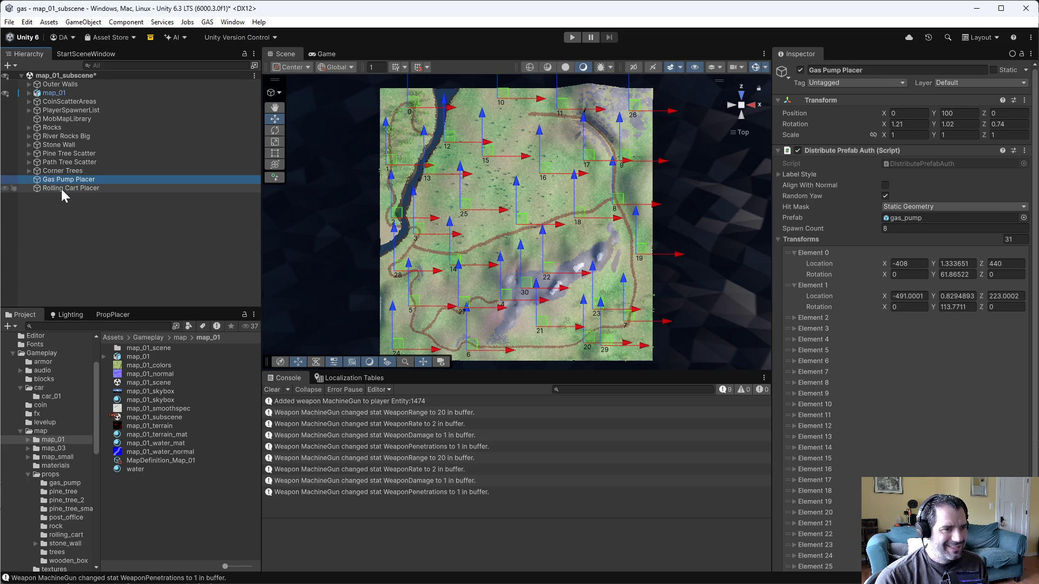
click(60, 189)
click(629, 157)
drag(616, 142, 616, 137)
click(86, 181)
click(95, 187)
Add a sixth cart point, place point 5 below point 2, and collapse the element list
click(1008, 352)
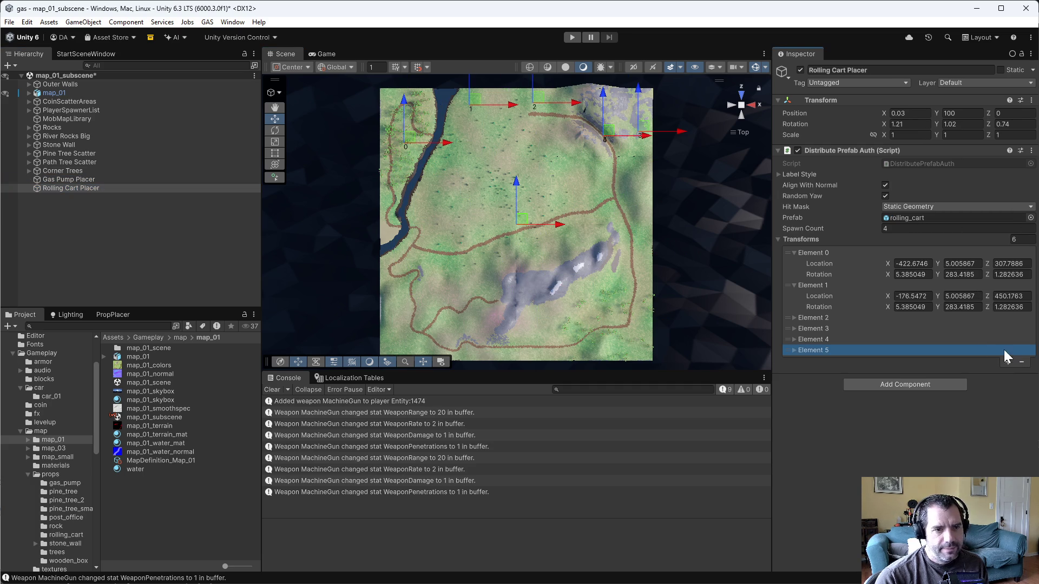
drag(611, 133, 540, 141)
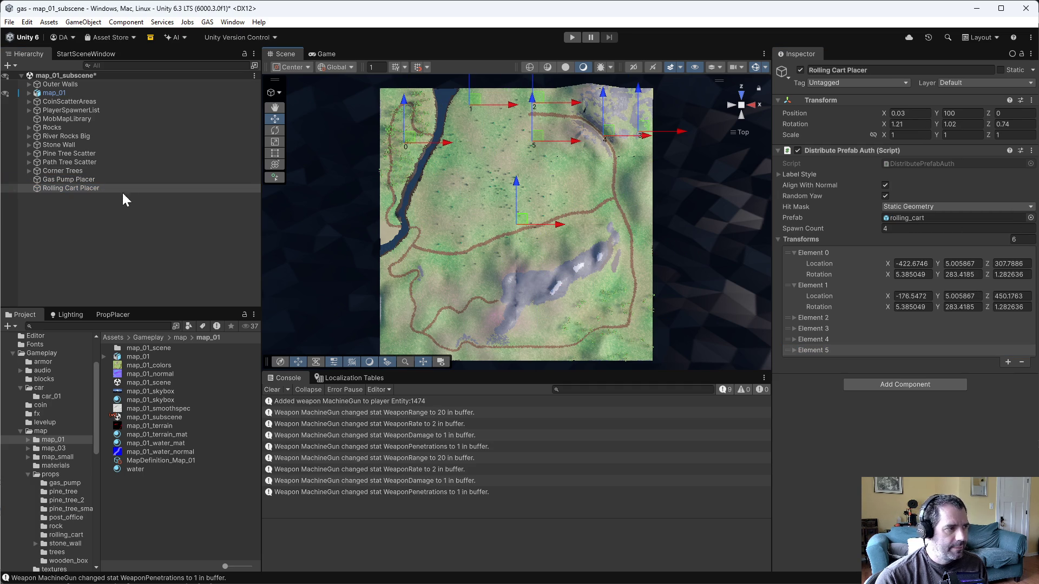
click(82, 179)
click(86, 187)
click(536, 142)
click(70, 181)
click(91, 190)
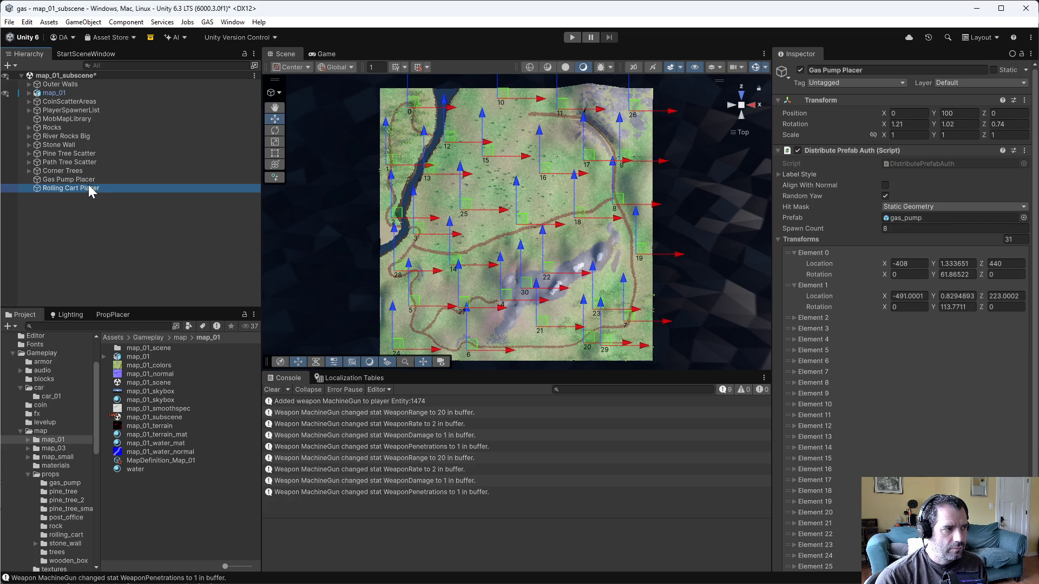
click(793, 284)
click(795, 255)
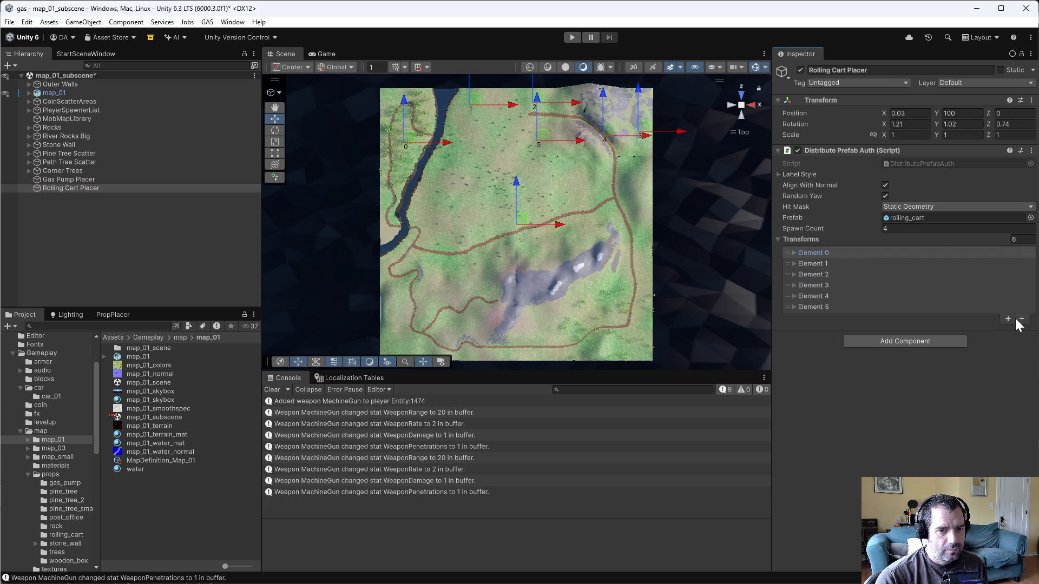
Add cart points 7 and 8, moving point 6 toward point 1 and nudging point 7
click(1008, 319)
mouse_move(544, 135)
mouse_down()
mouse_move(495, 149)
mouse_move(490, 131)
mouse_move(501, 122)
mouse_up()
click(76, 180)
click(80, 188)
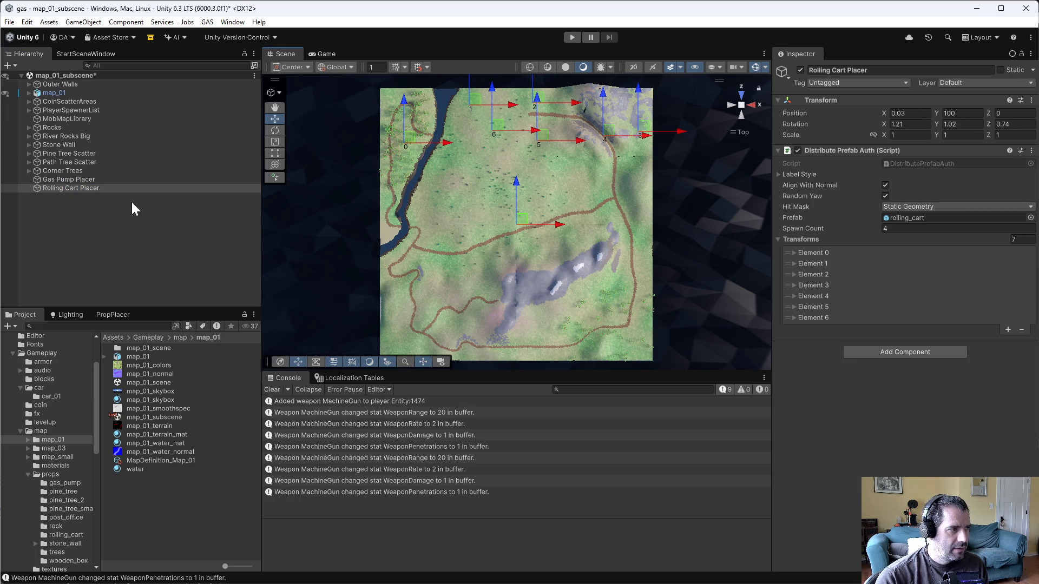
click(90, 180)
click(86, 187)
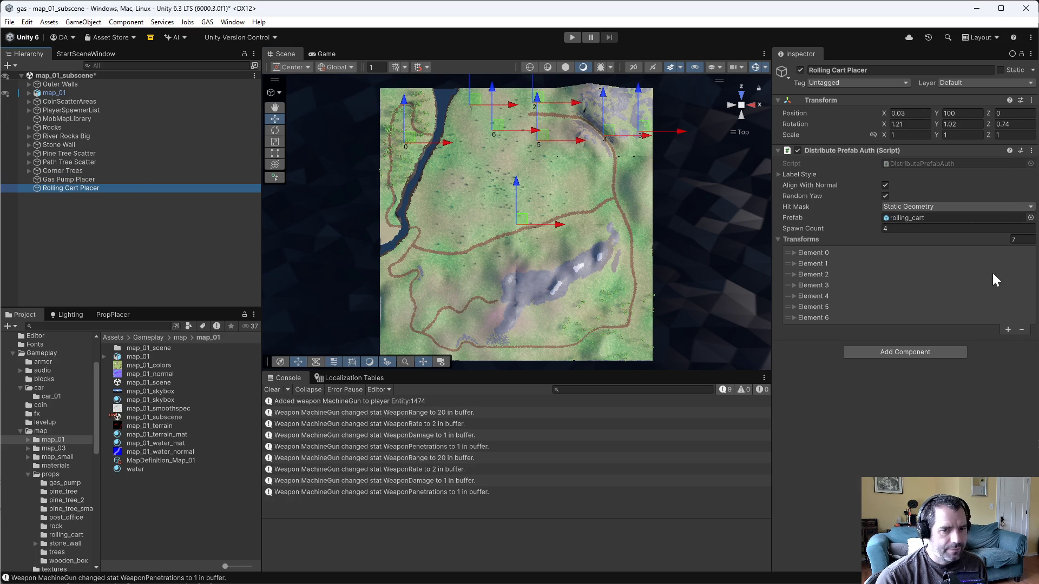
click(1008, 330)
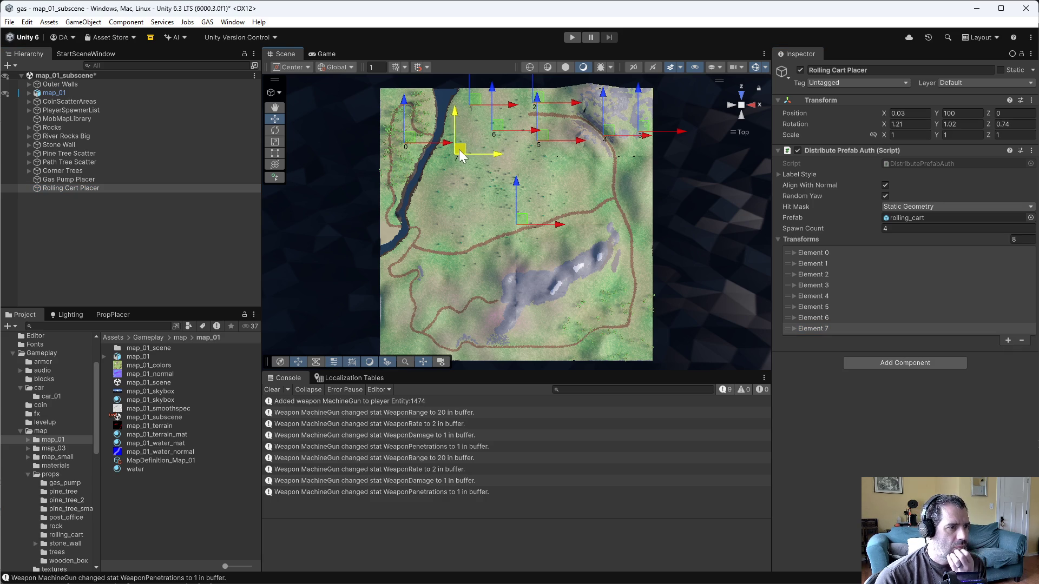
click(86, 181)
click(90, 189)
drag(456, 146, 462, 149)
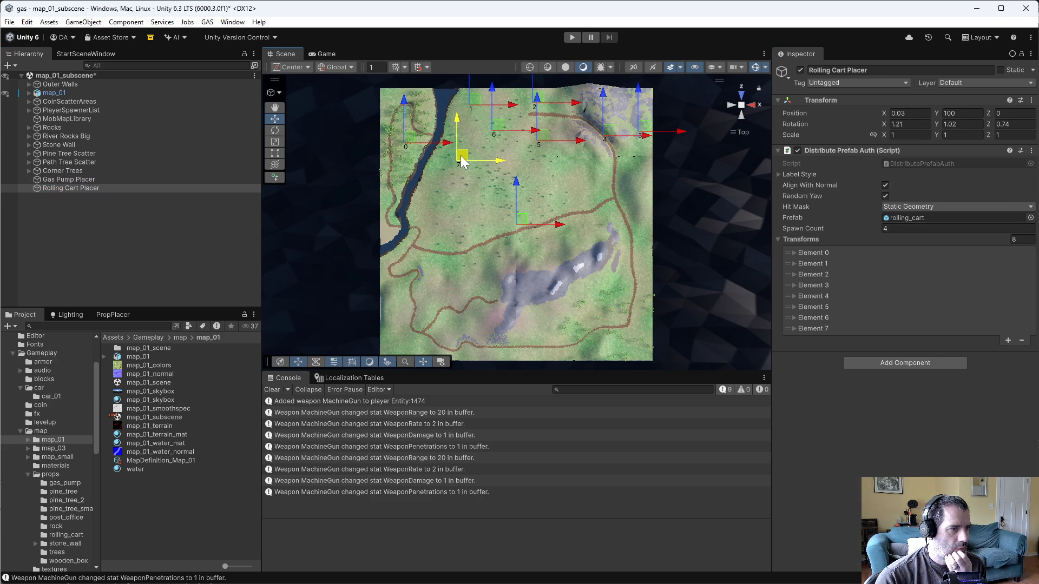
Add cart points 9 and 10, placing point 8 at the map's left edge and shifting point 9 right
click(1009, 340)
drag(457, 151, 394, 193)
click(93, 177)
click(88, 189)
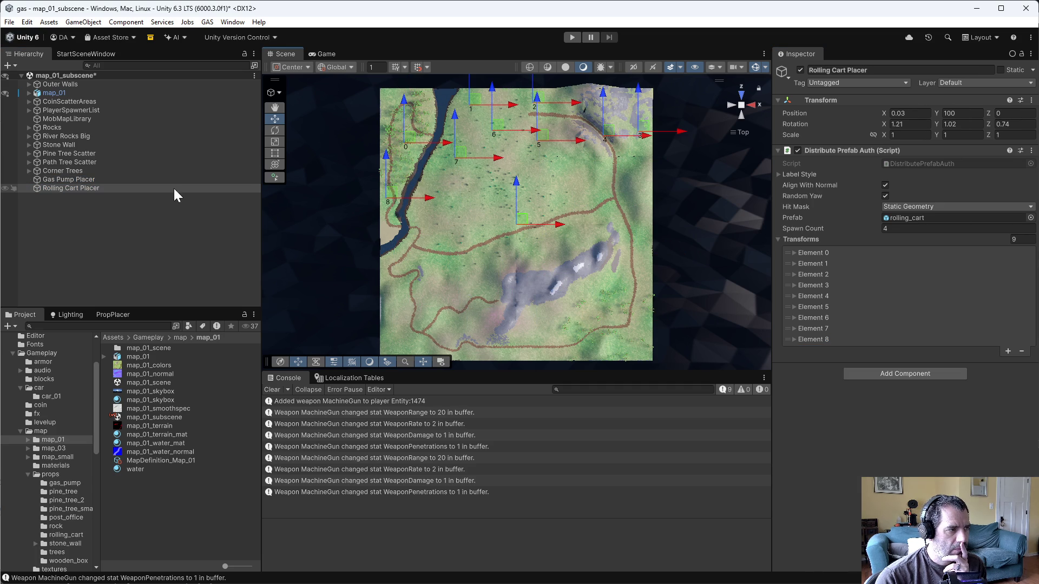
click(1009, 352)
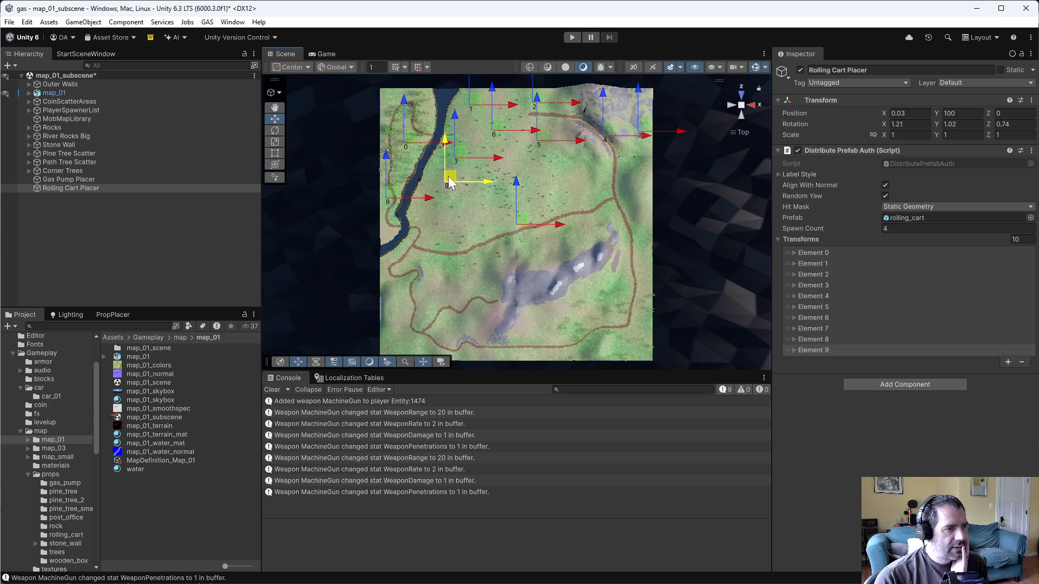
click(63, 180)
click(71, 189)
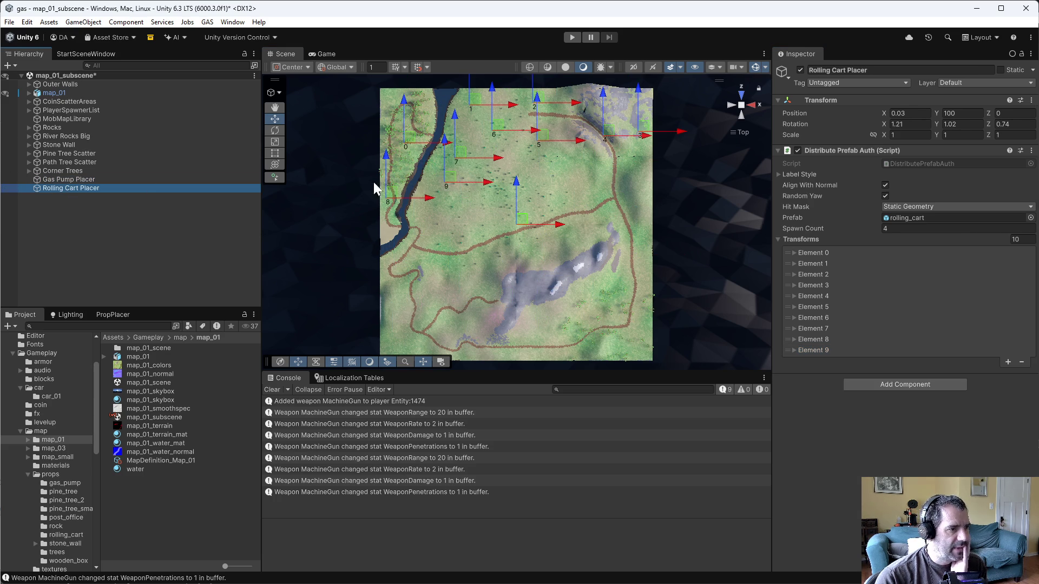
click(99, 178)
click(77, 187)
mouse_move(437, 180)
mouse_down()
mouse_move(543, 177)
mouse_move(511, 174)
mouse_up()
Add cart points 11 through 13, placing point 12 on the map's right side
click(1008, 362)
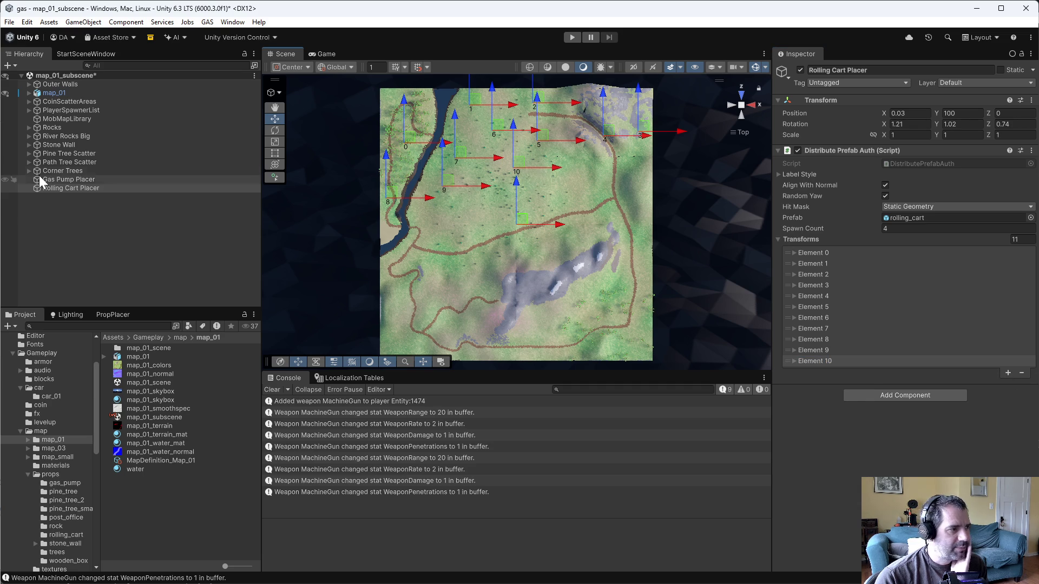
click(39, 179)
click(51, 187)
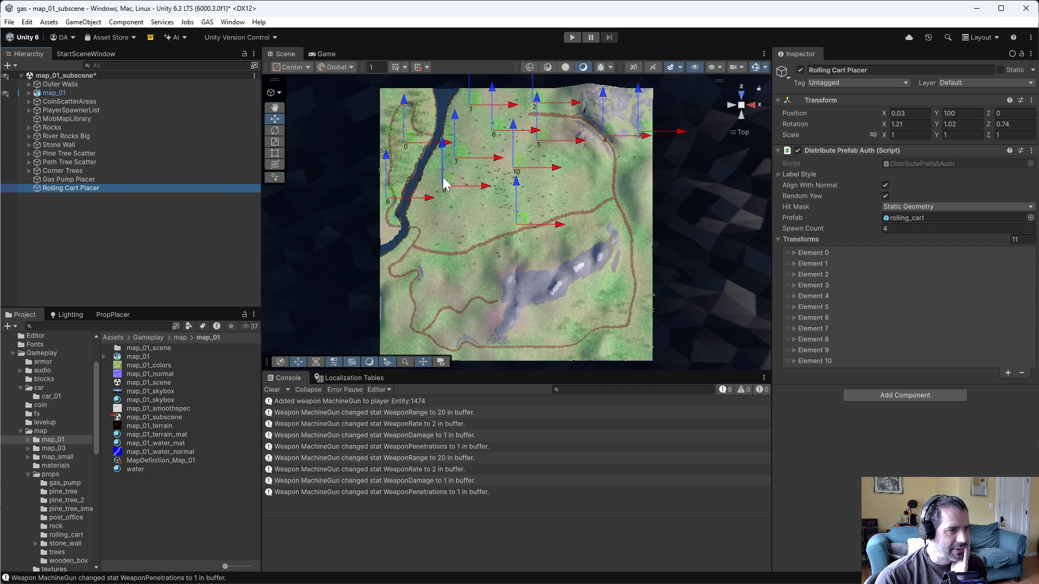
click(90, 181)
click(109, 188)
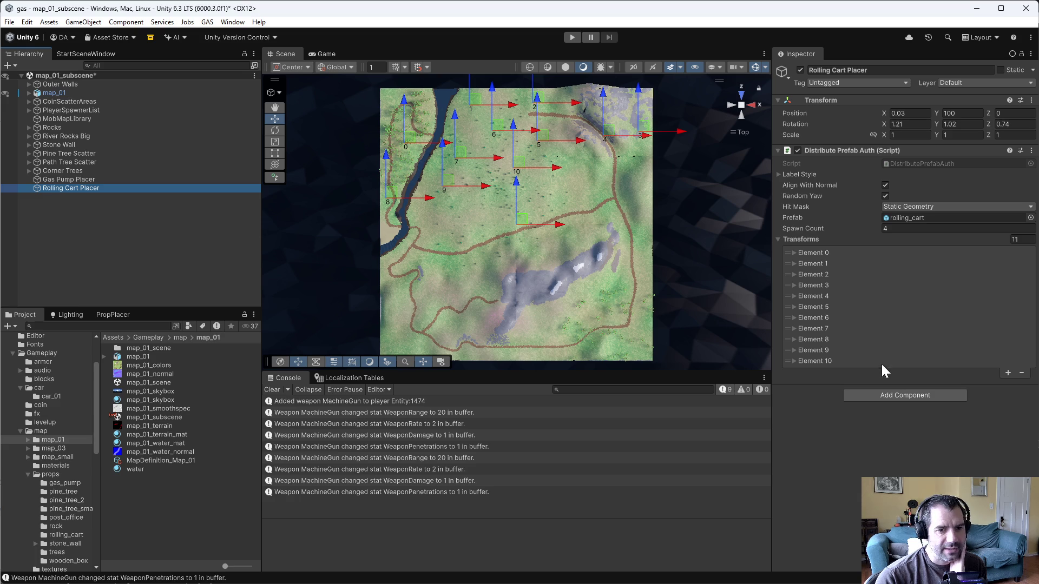
click(1008, 373)
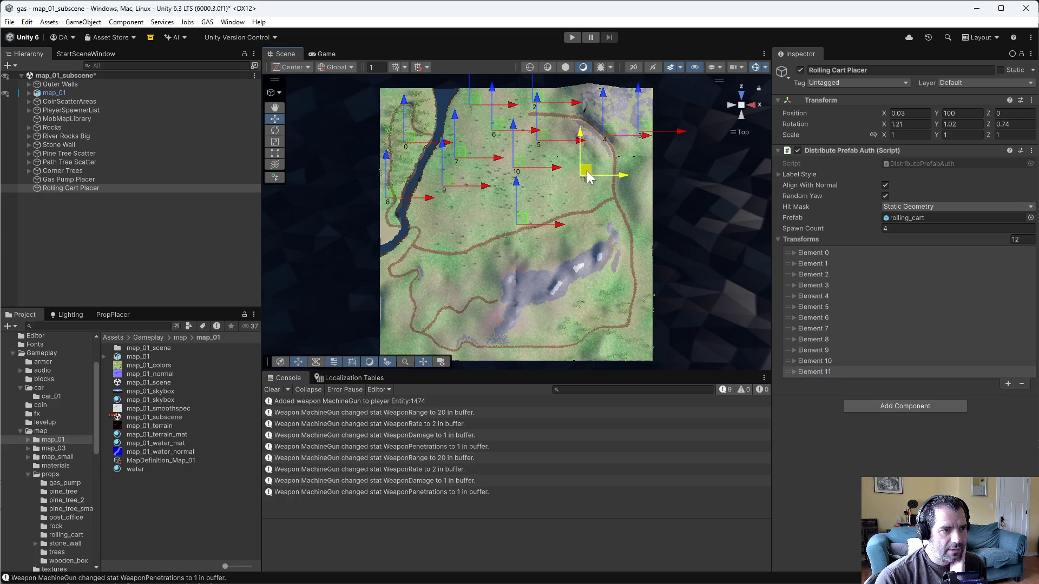
click(43, 179)
click(43, 188)
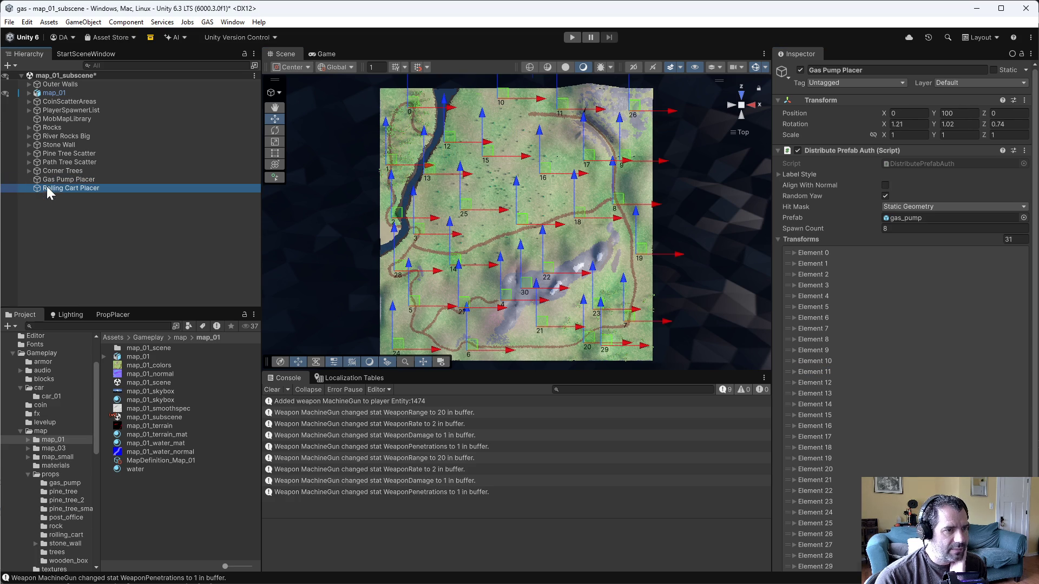
click(574, 168)
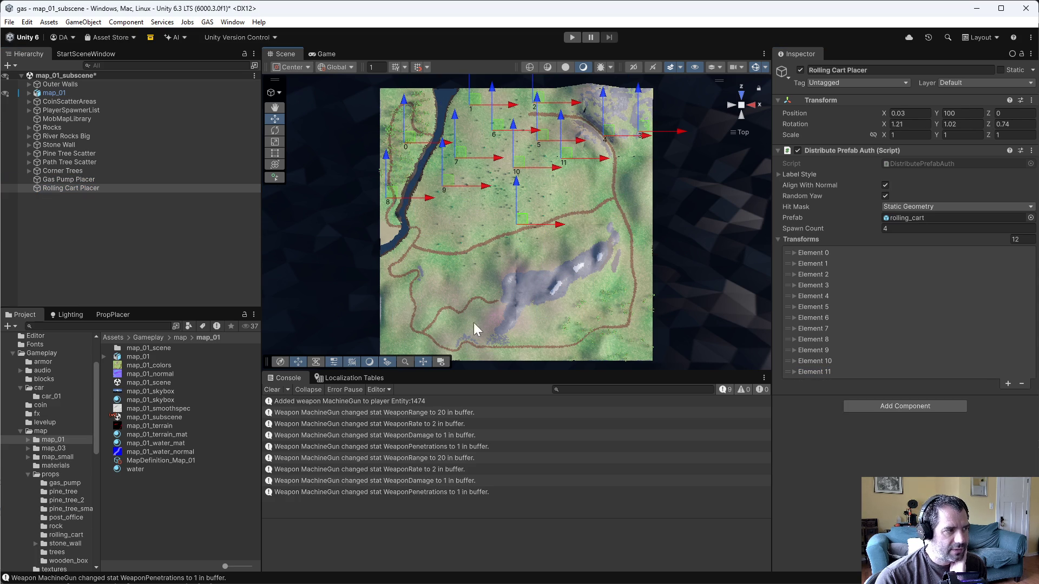
click(1008, 384)
mouse_move(565, 157)
mouse_down()
mouse_move(597, 199)
mouse_move(543, 201)
mouse_up()
click(26, 181)
click(54, 188)
Add cart points 14 and 15, moving point 14 off point 13
click(1008, 394)
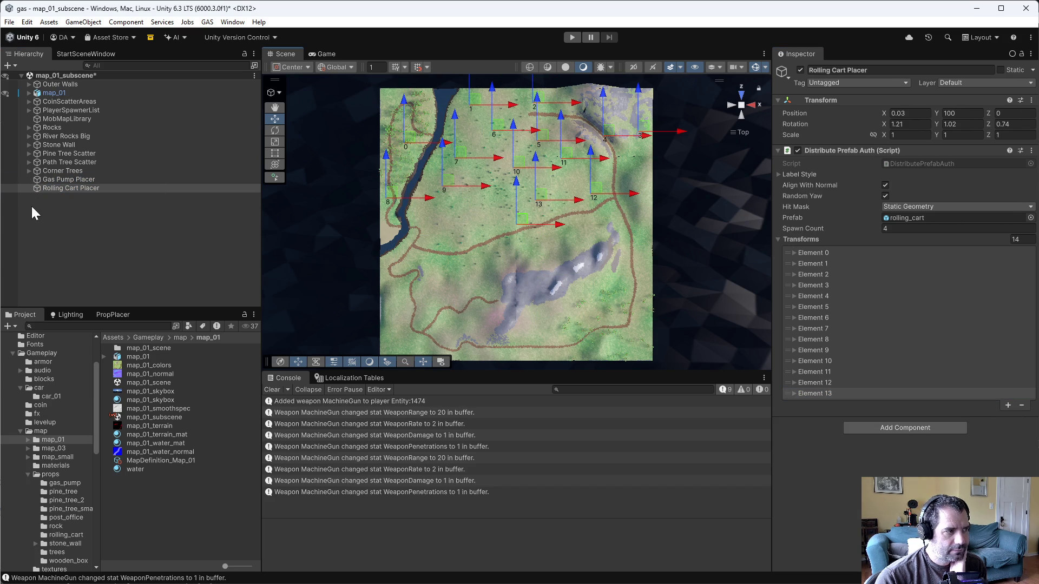
click(42, 180)
click(48, 188)
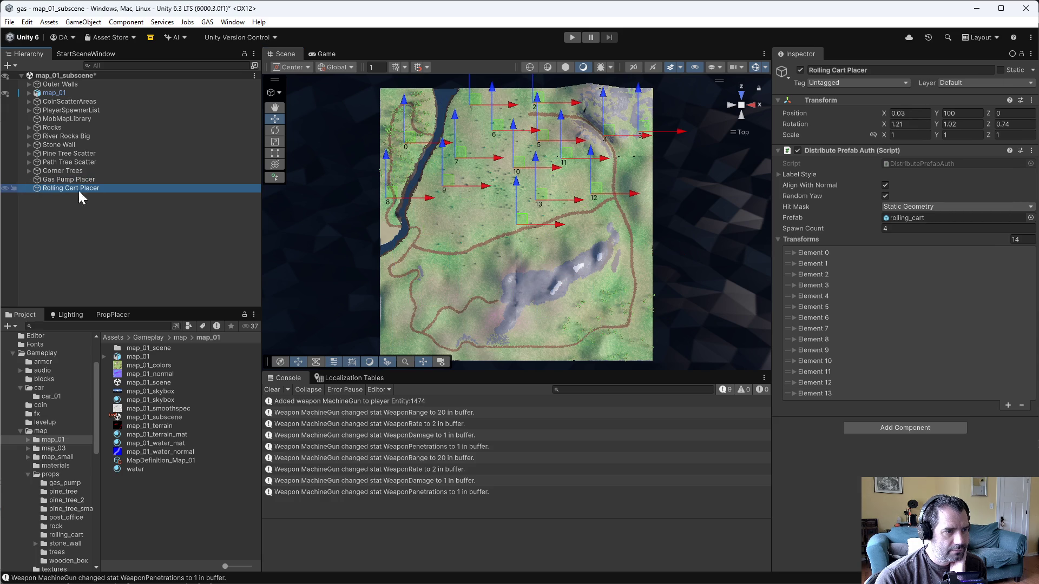
click(1007, 405)
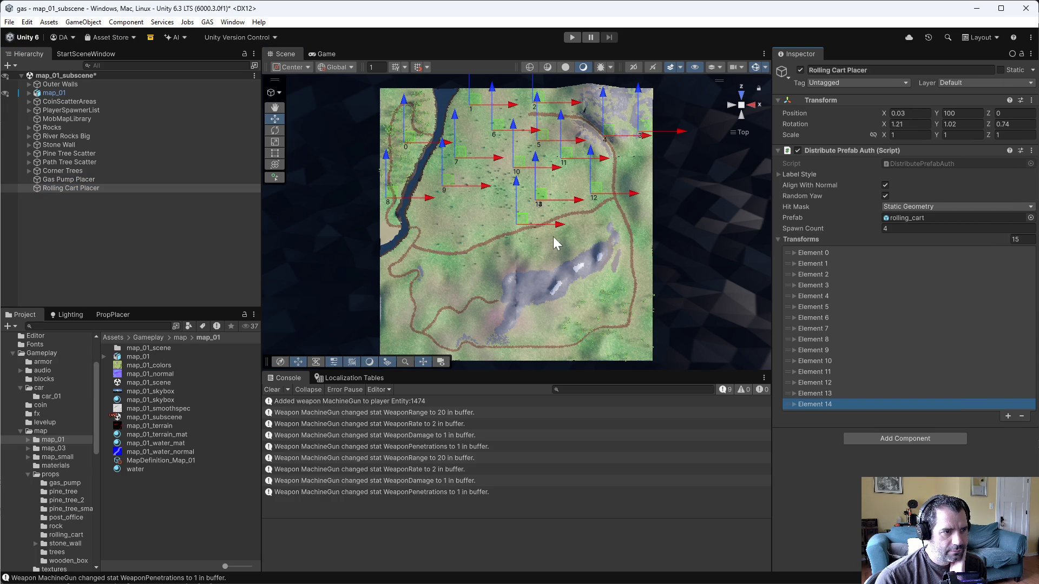
drag(545, 198, 484, 217)
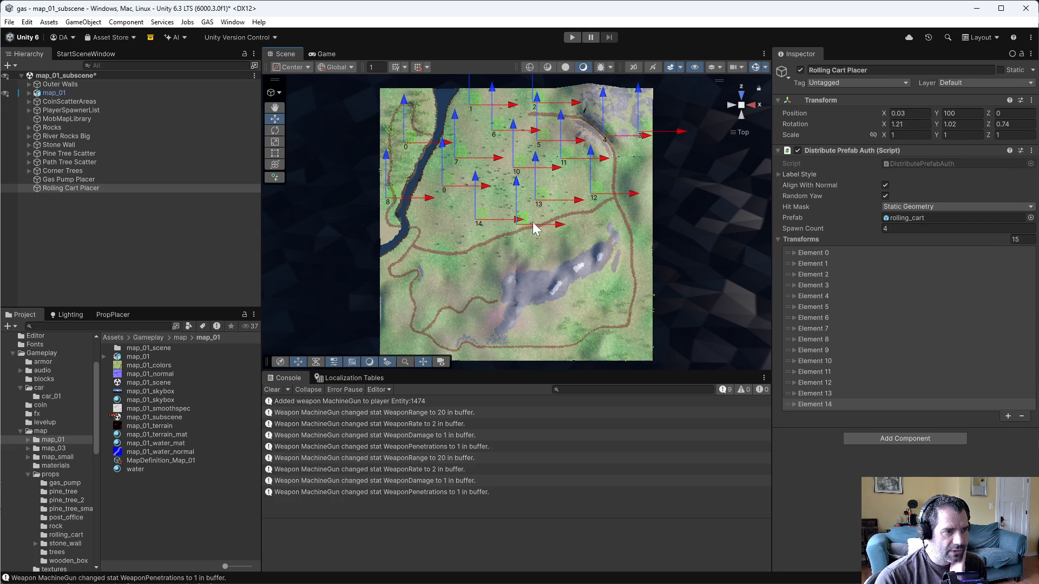
click(54, 180)
click(58, 188)
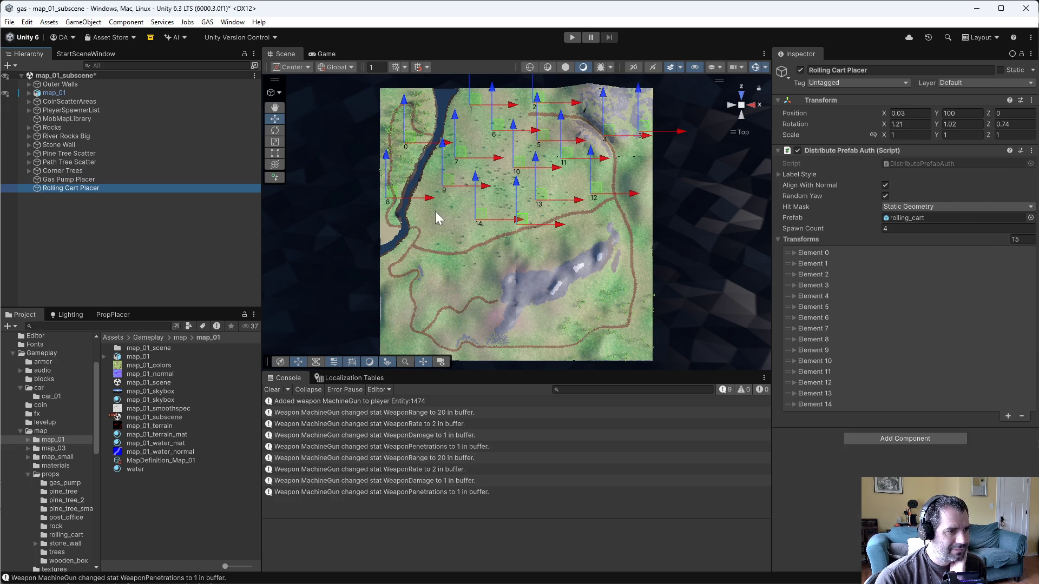
click(96, 183)
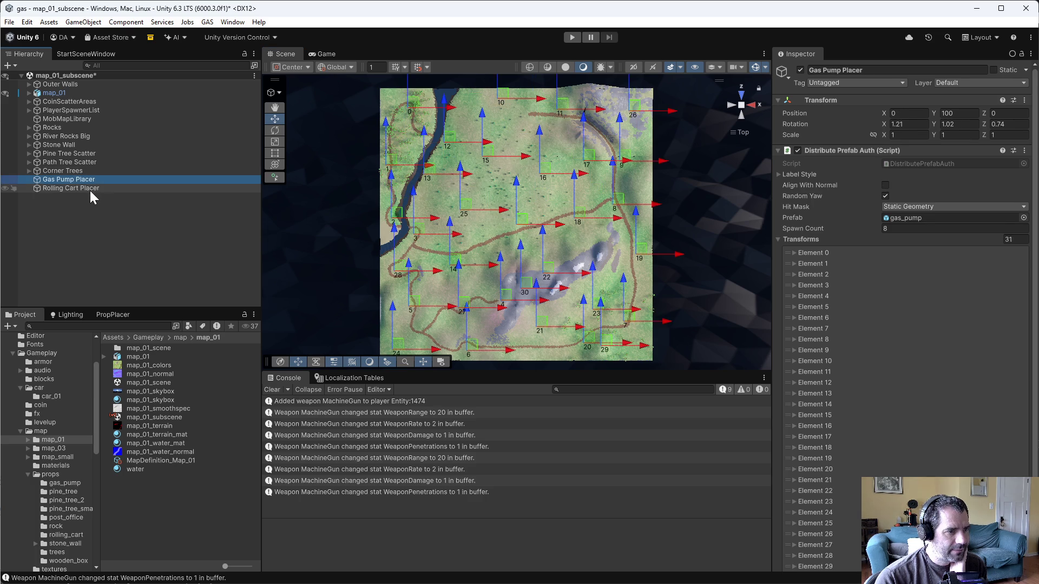
click(90, 189)
Add another point and place cart point 15 just left of point 14
click(1008, 416)
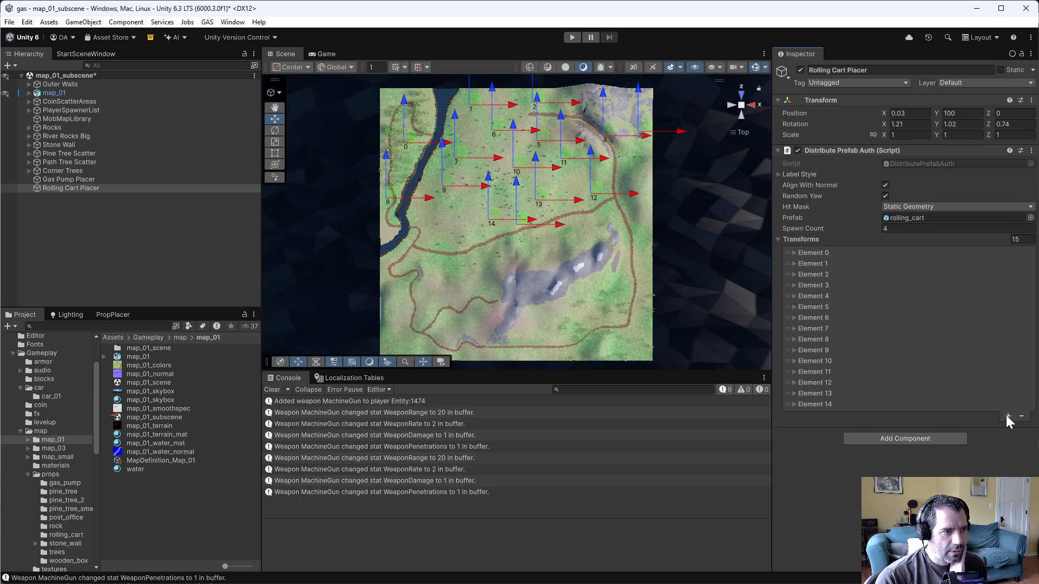
drag(493, 211, 433, 218)
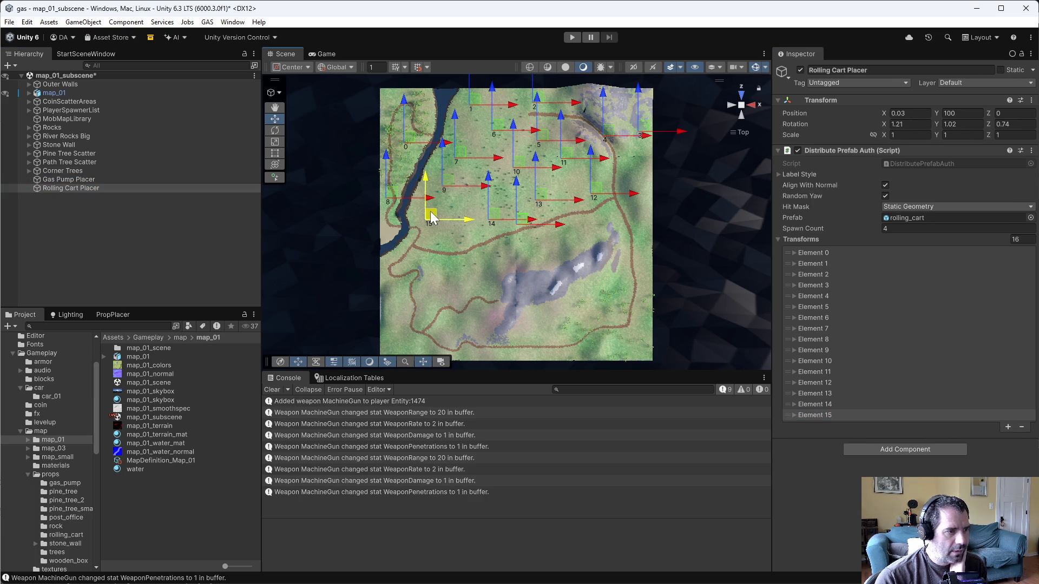
click(74, 179)
click(67, 188)
drag(429, 215, 430, 212)
click(107, 182)
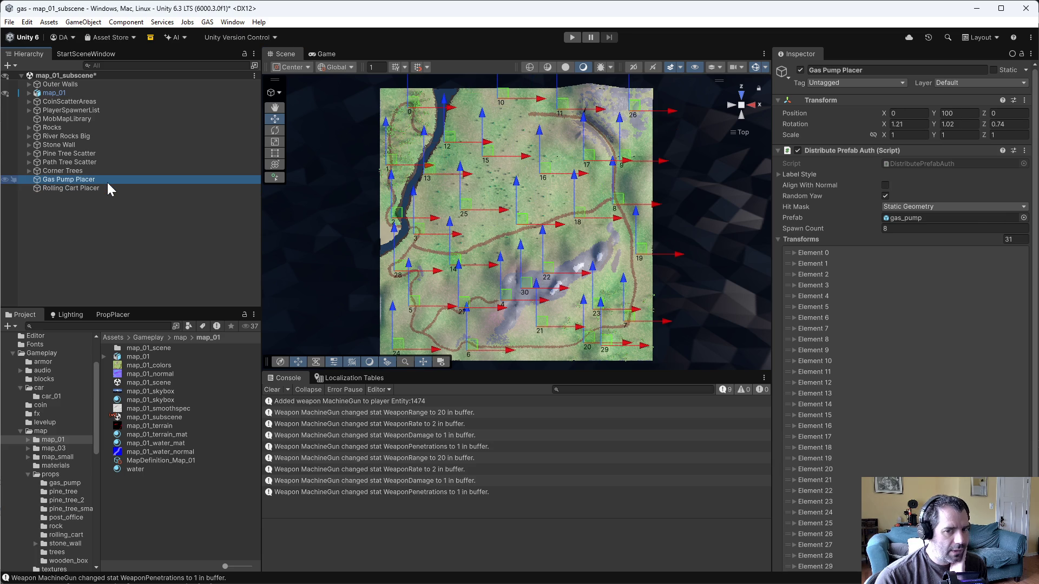
click(92, 190)
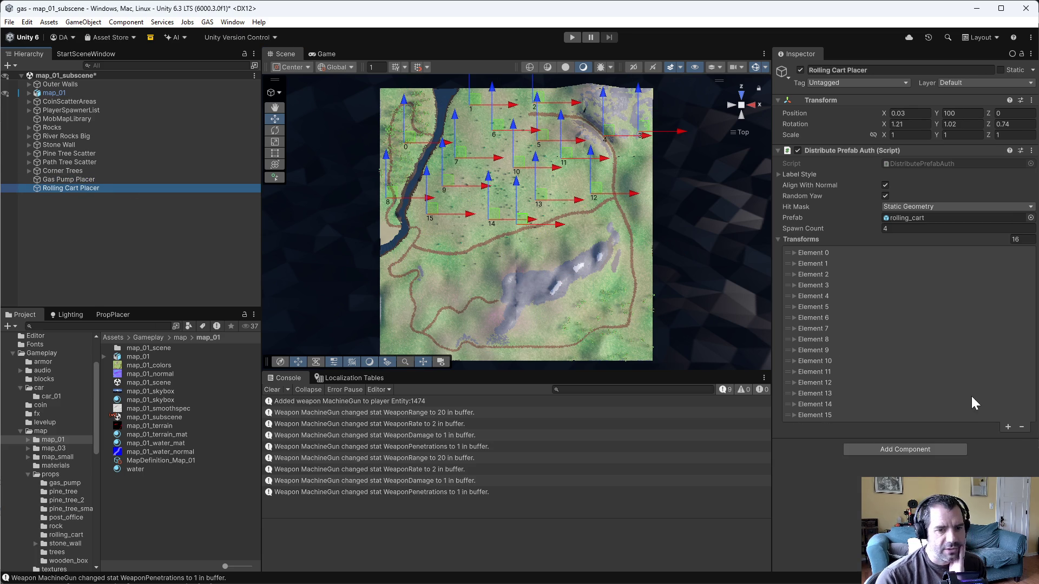
Add cart point 16 near the river, then add cart point 17
click(1008, 427)
drag(431, 212, 426, 254)
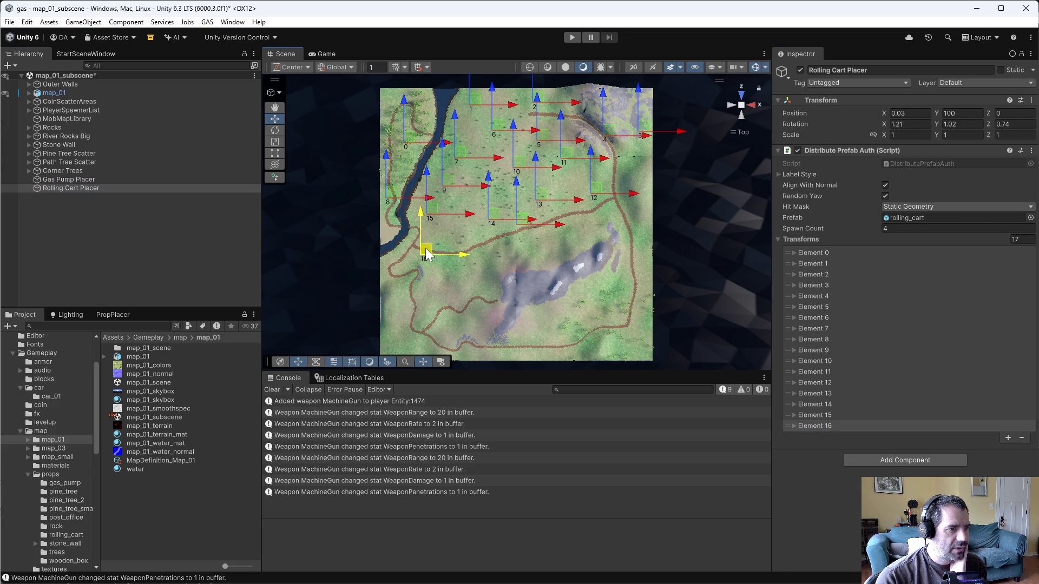
click(73, 180)
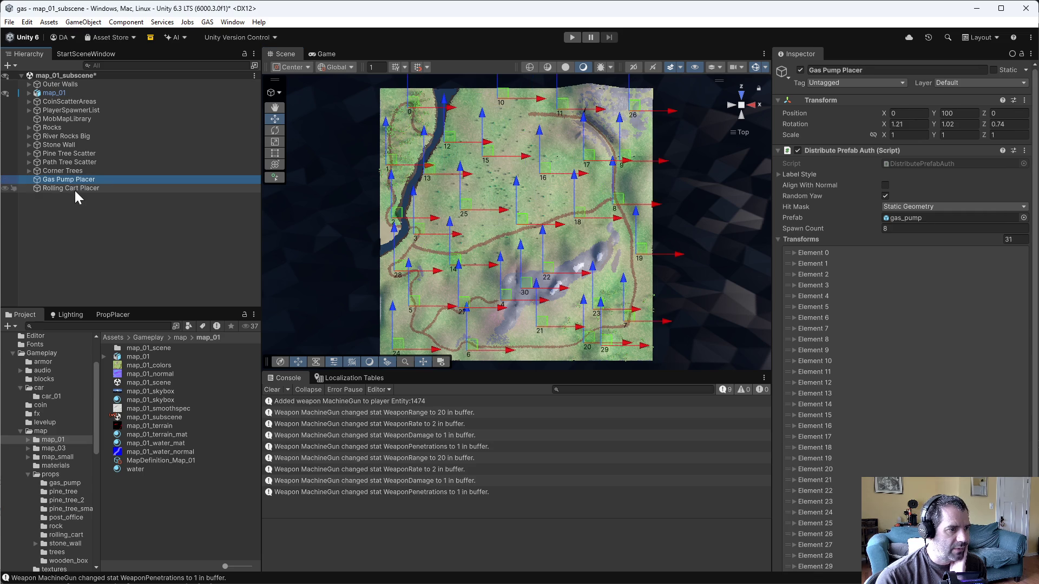
click(75, 188)
click(124, 180)
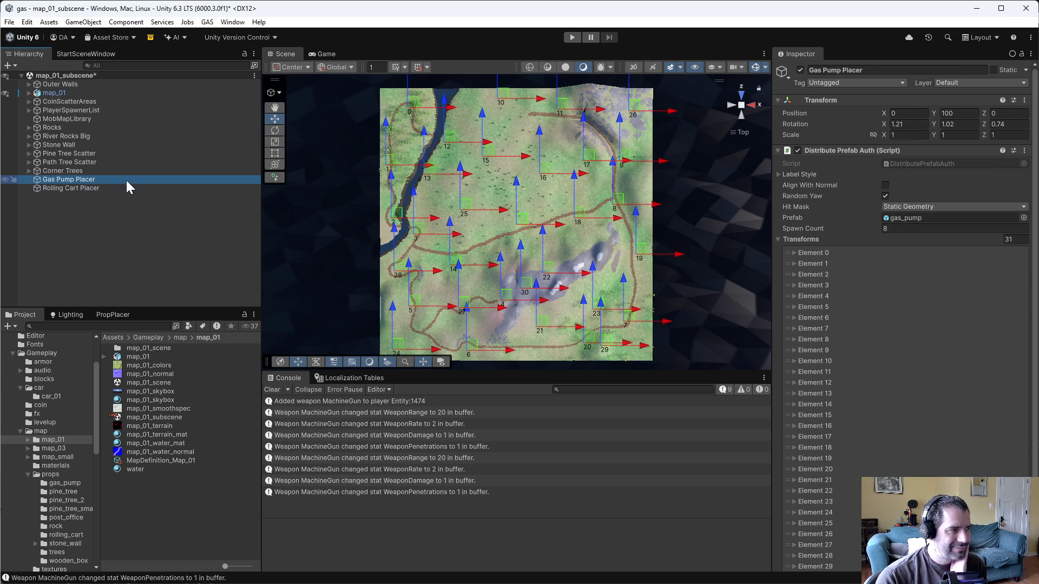
click(87, 190)
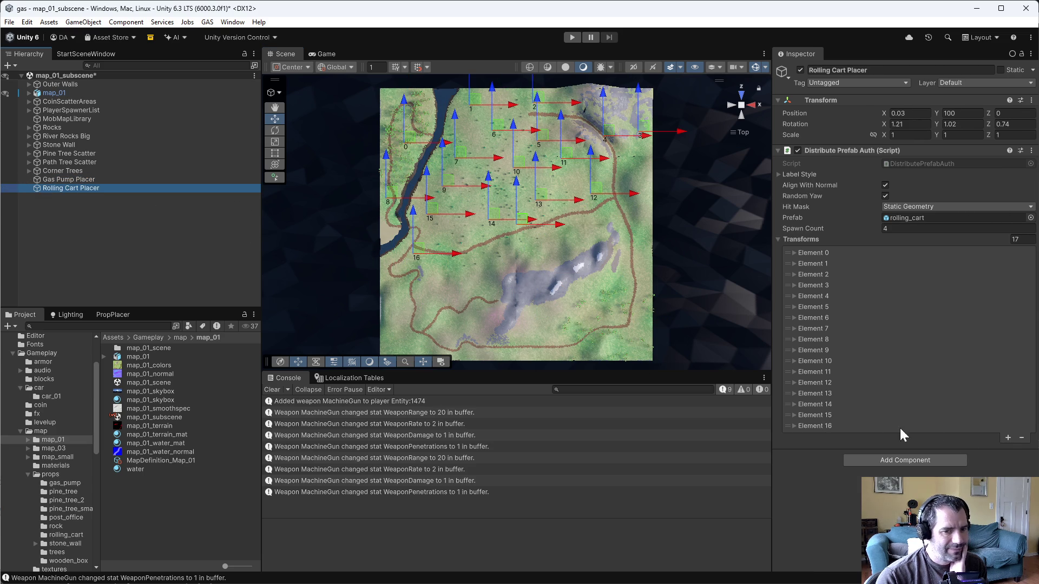
click(1007, 438)
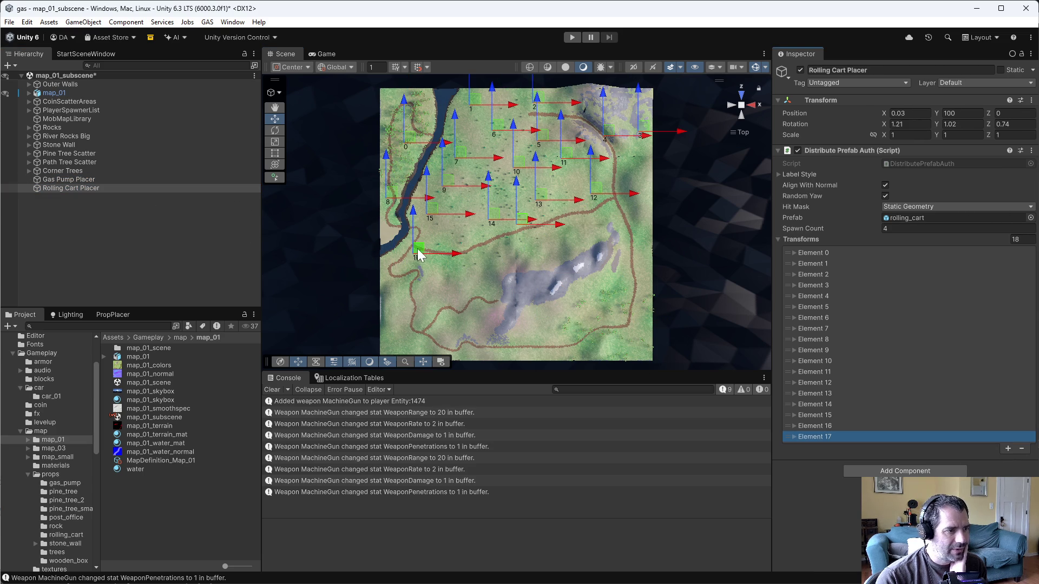
click(98, 180)
click(78, 189)
click(86, 180)
click(85, 186)
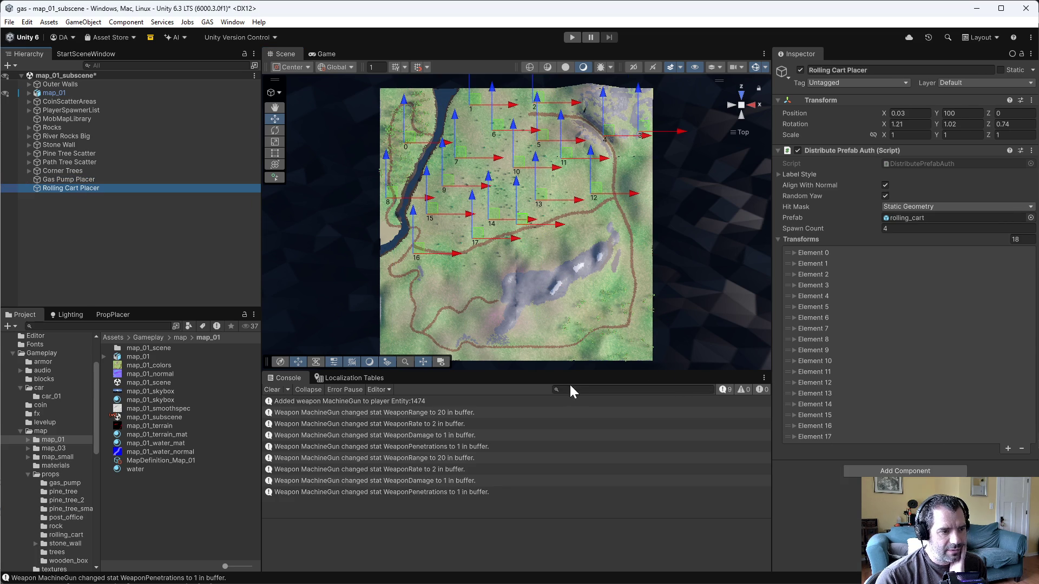
Enlarge the Scene view, then add cart point 18 and move it to the right
drag(494, 372, 495, 465)
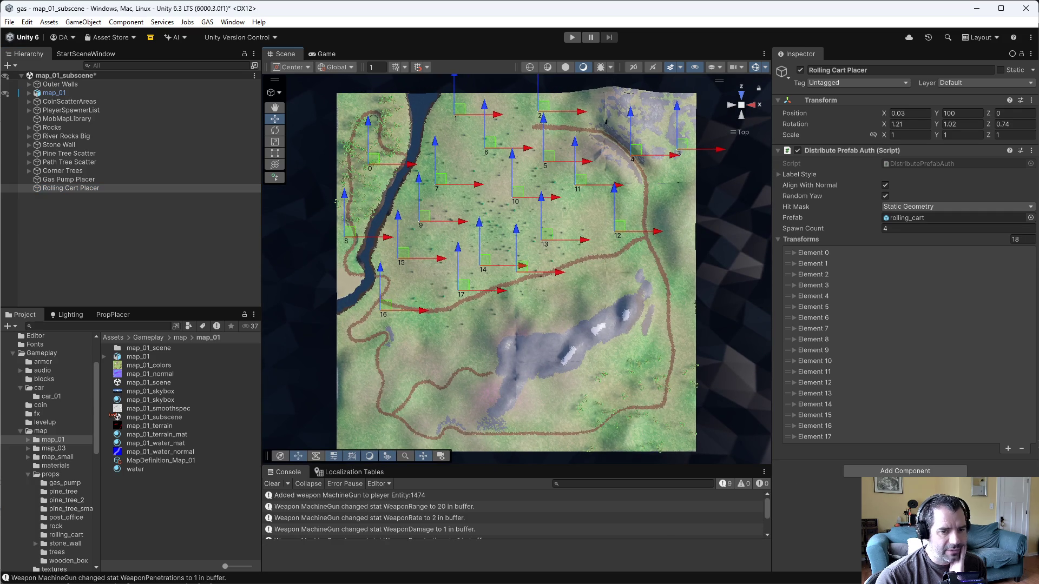
click(1008, 450)
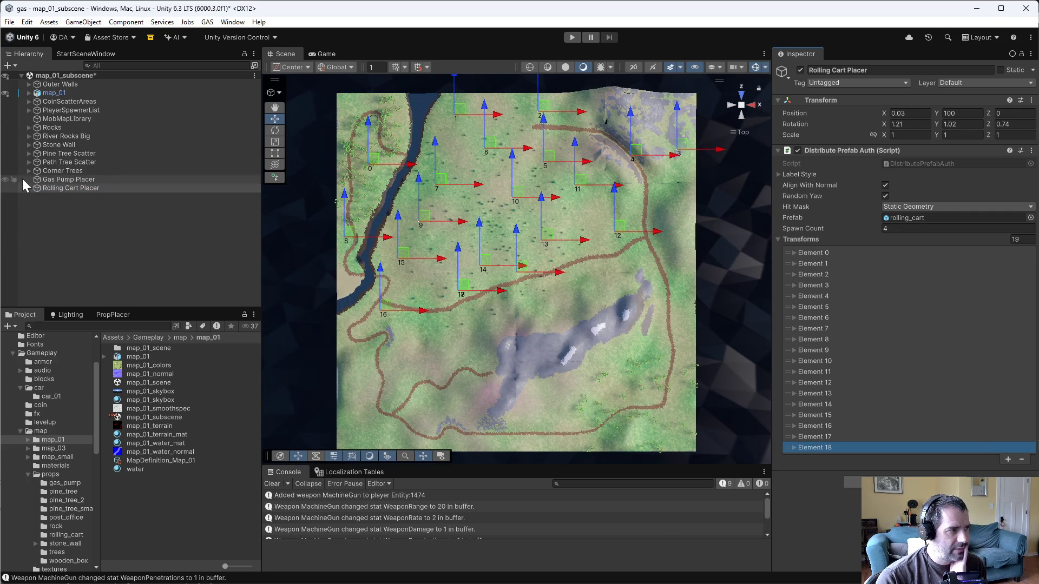
click(69, 179)
click(71, 188)
drag(467, 293, 564, 292)
click(65, 180)
click(64, 189)
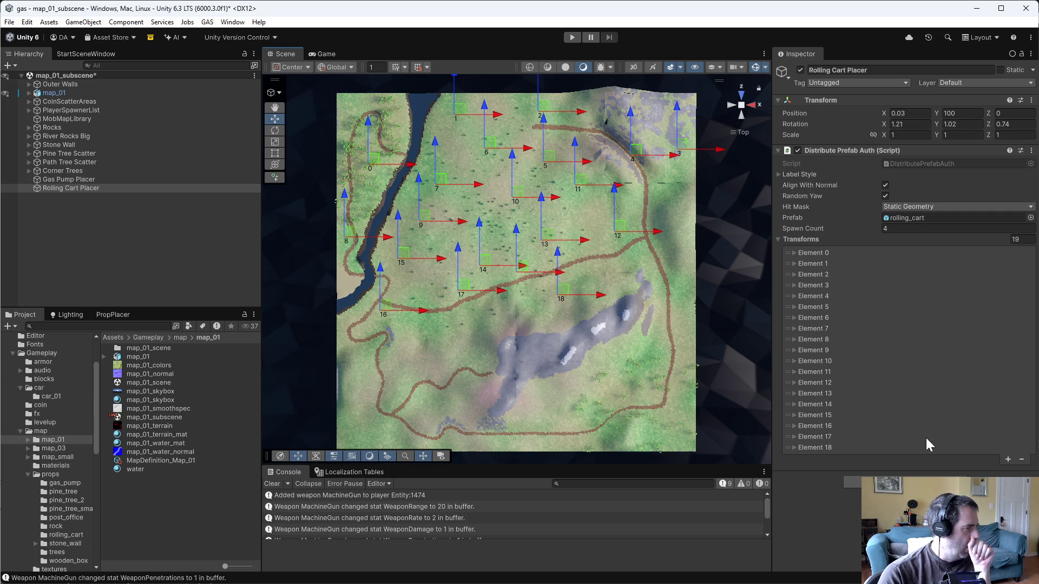
Add cart point 19 and place it on the path at the map's eastern edge
click(1008, 460)
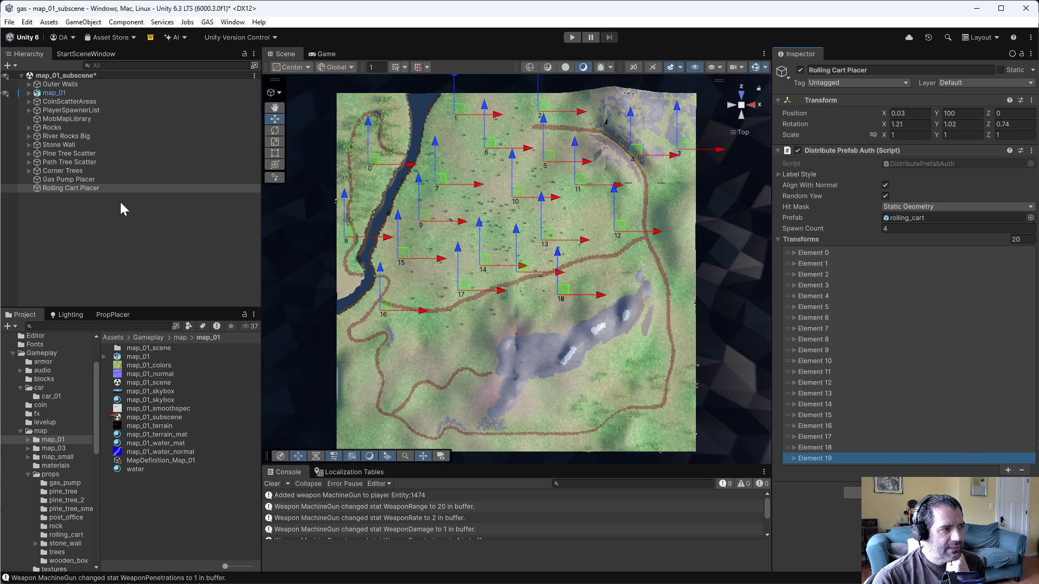
mouse_move(564, 292)
mouse_down()
mouse_move(648, 252)
mouse_move(670, 270)
mouse_up()
click(86, 180)
click(81, 189)
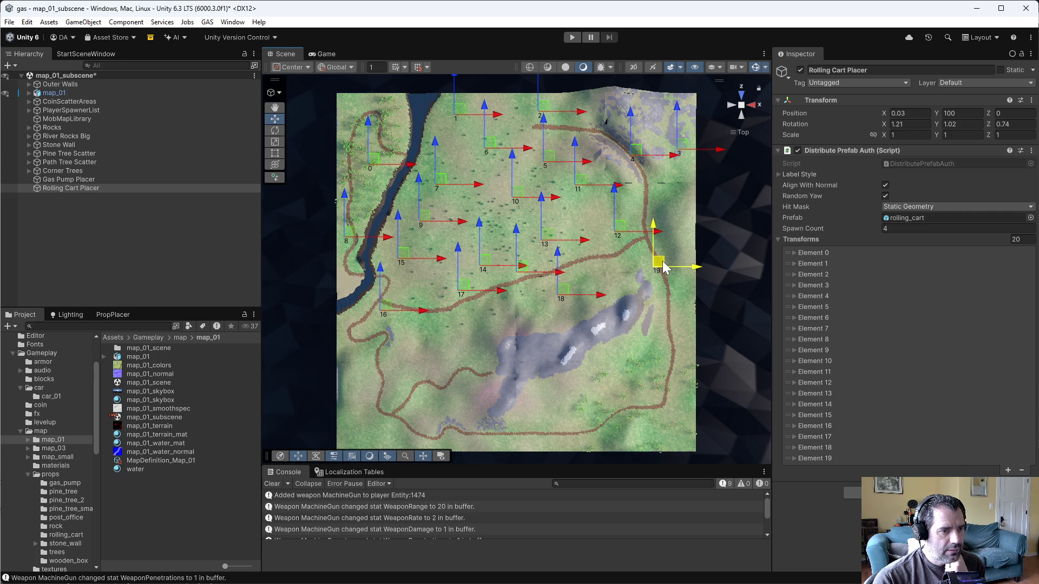
click(76, 181)
click(76, 188)
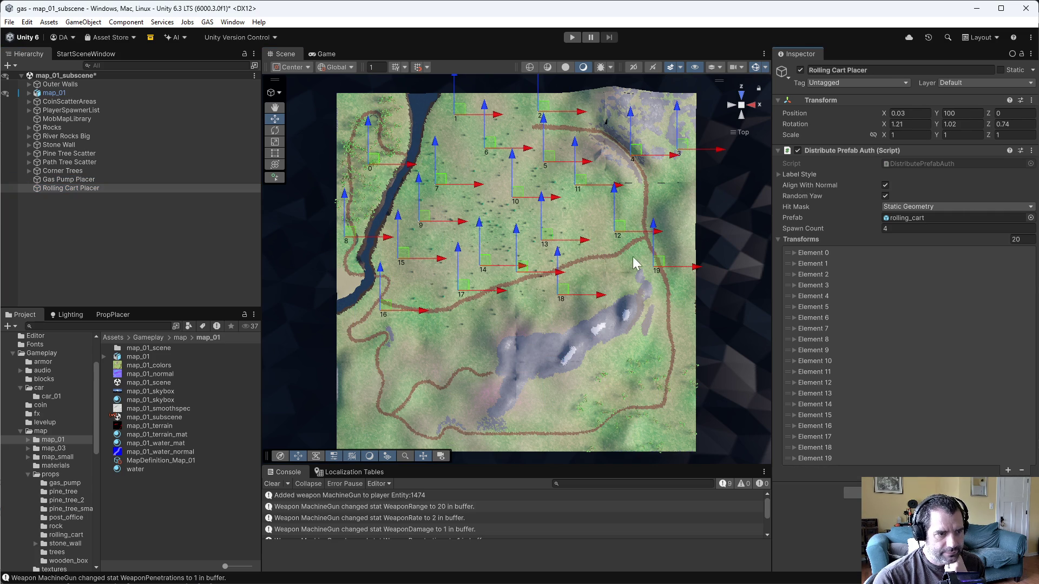
Add cart point 20 and drag it down the map's east edge
click(1007, 474)
drag(657, 264, 663, 325)
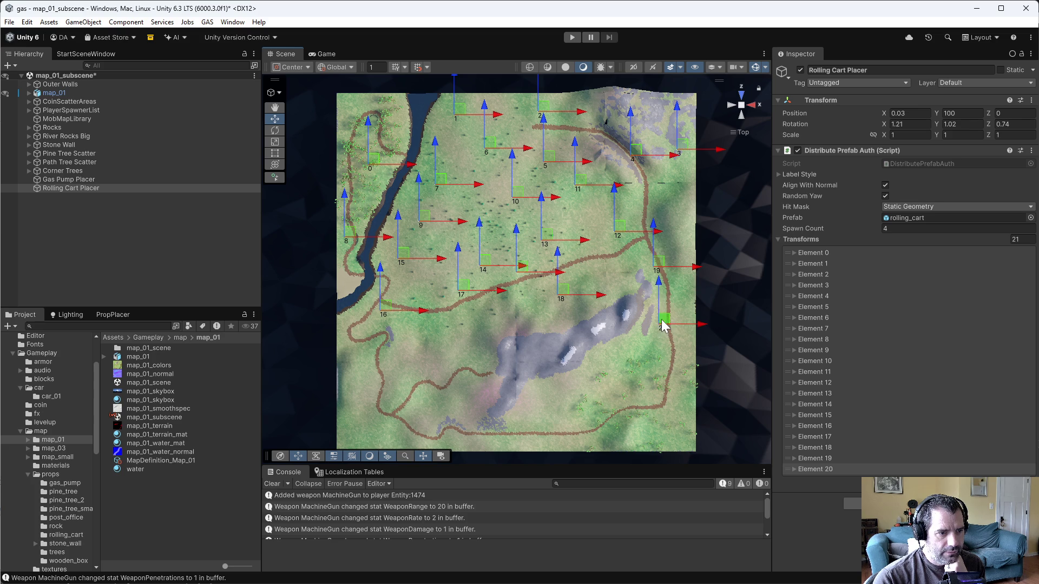
click(56, 178)
click(63, 189)
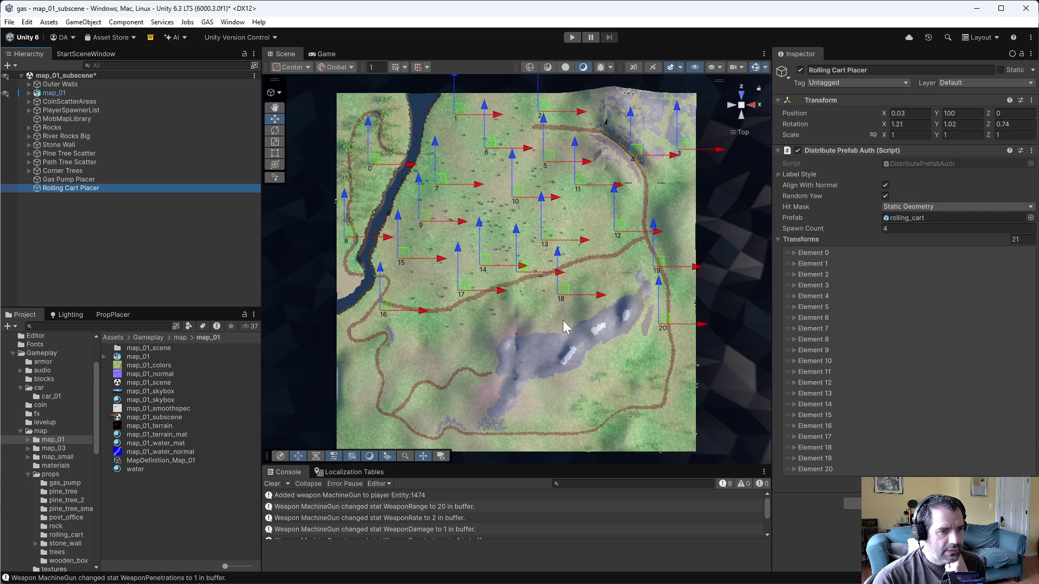
drag(661, 325, 662, 325)
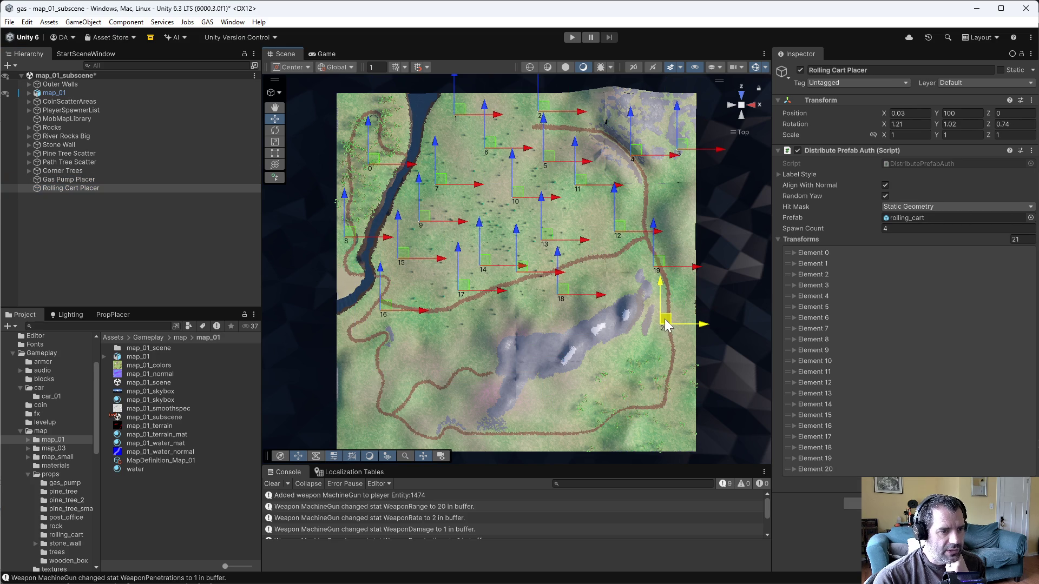
click(81, 180)
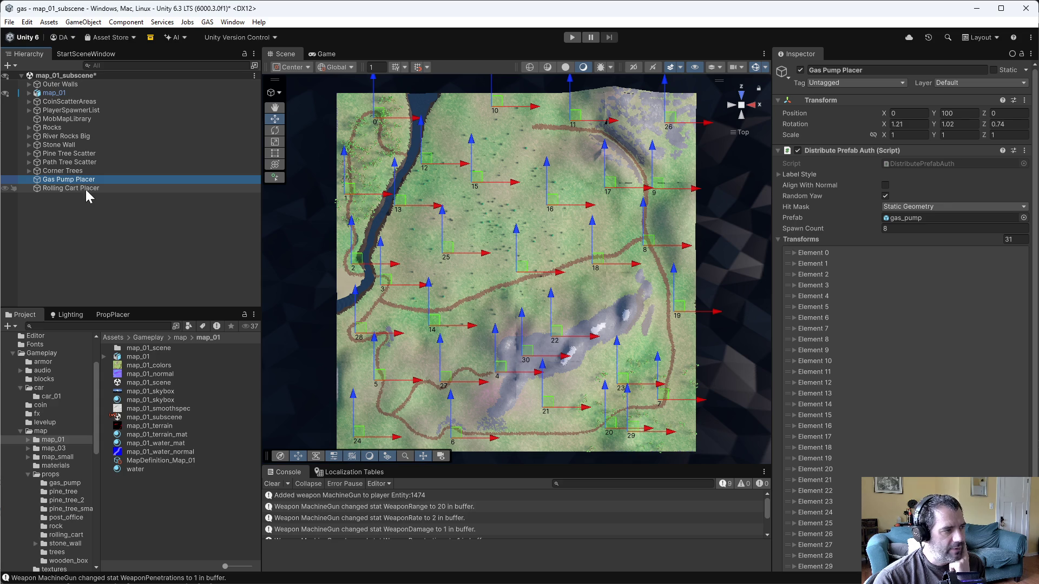
click(90, 190)
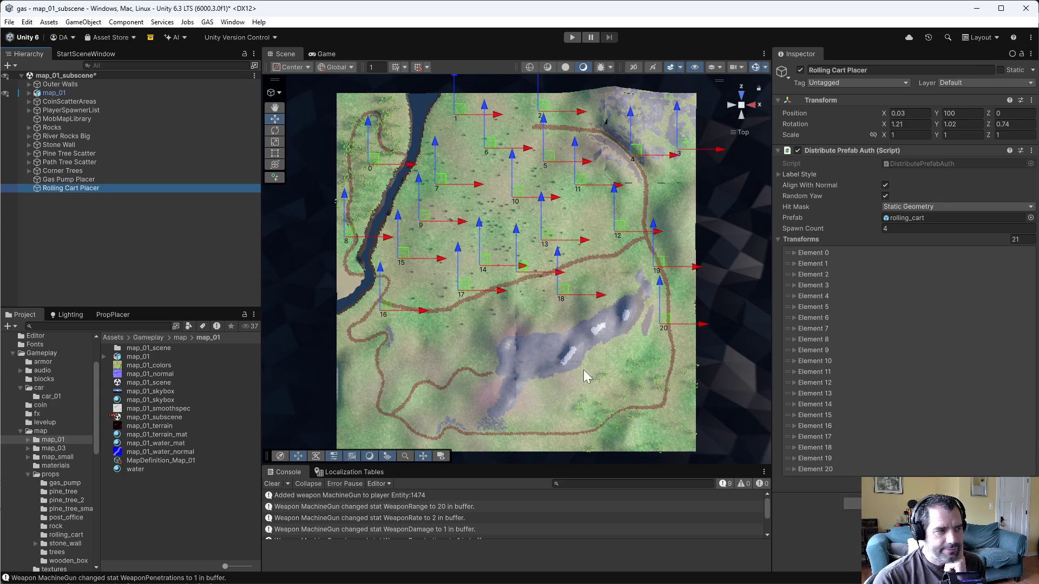
Add cart point 21 and move it down beside the rocky ridge
click(638, 335)
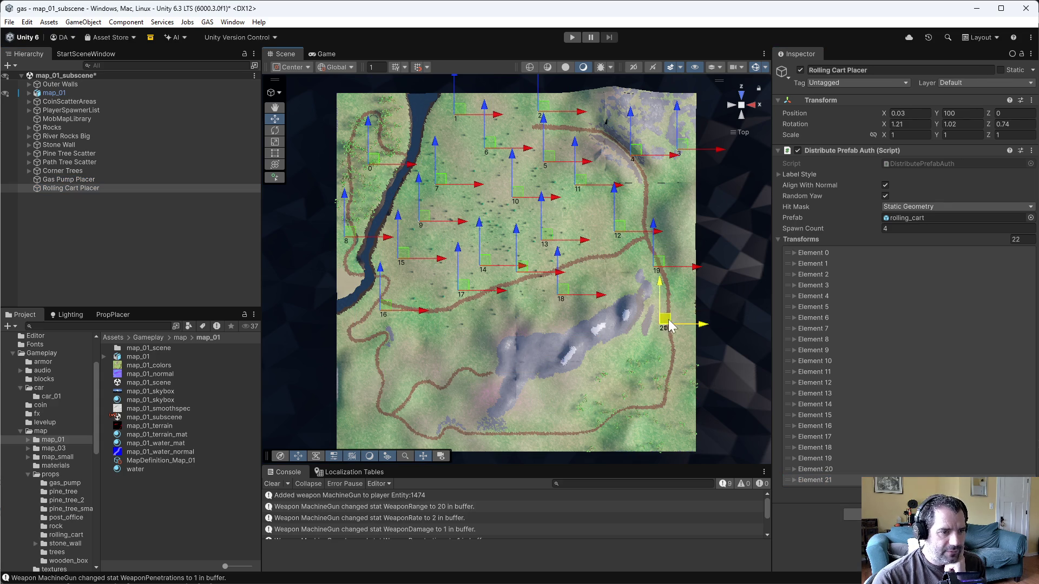
drag(643, 337, 645, 340)
click(70, 189)
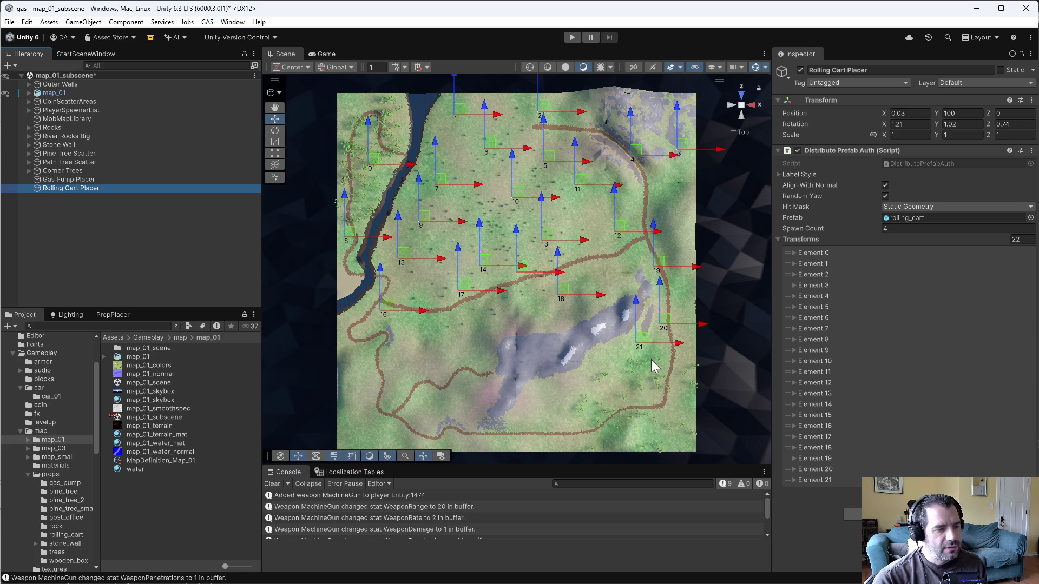
drag(644, 342, 653, 353)
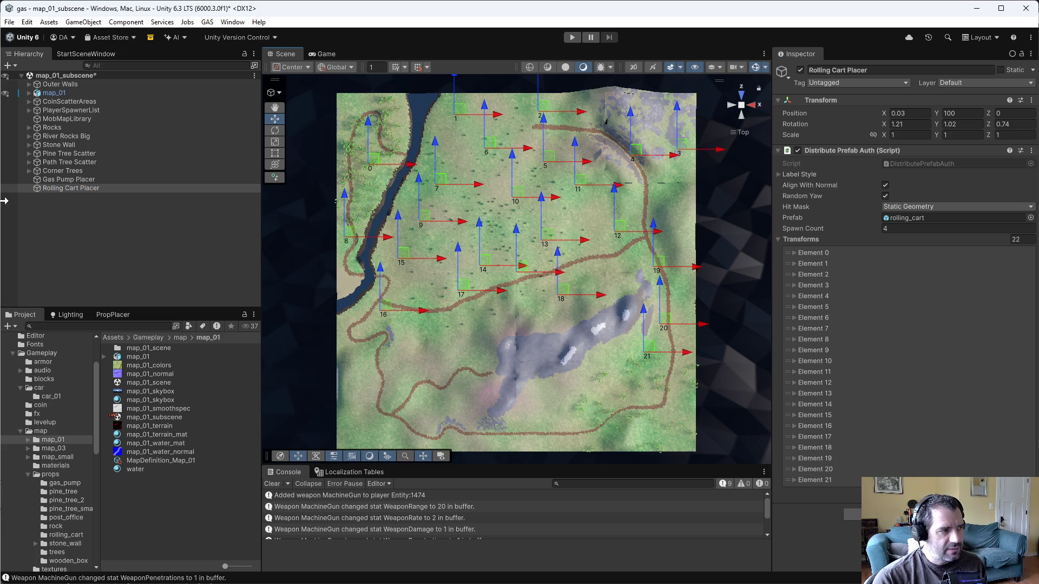
click(74, 178)
click(75, 188)
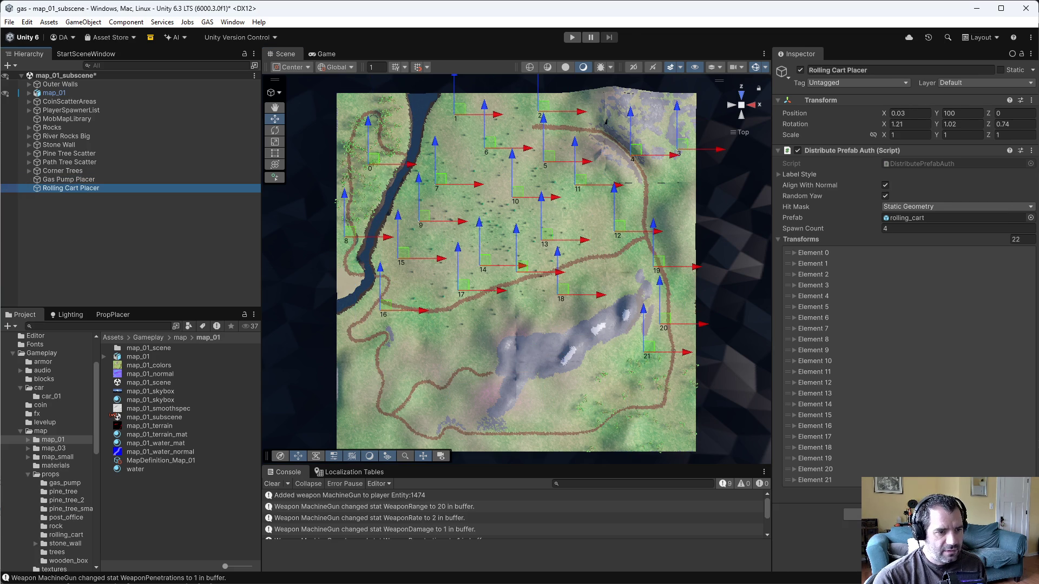
Add cart points 22 and 23 in the lower middle, with 23 left of 22
click(736, 403)
mouse_move(653, 353)
mouse_down()
mouse_move(501, 308)
mouse_move(484, 314)
mouse_up()
click(59, 178)
click(60, 188)
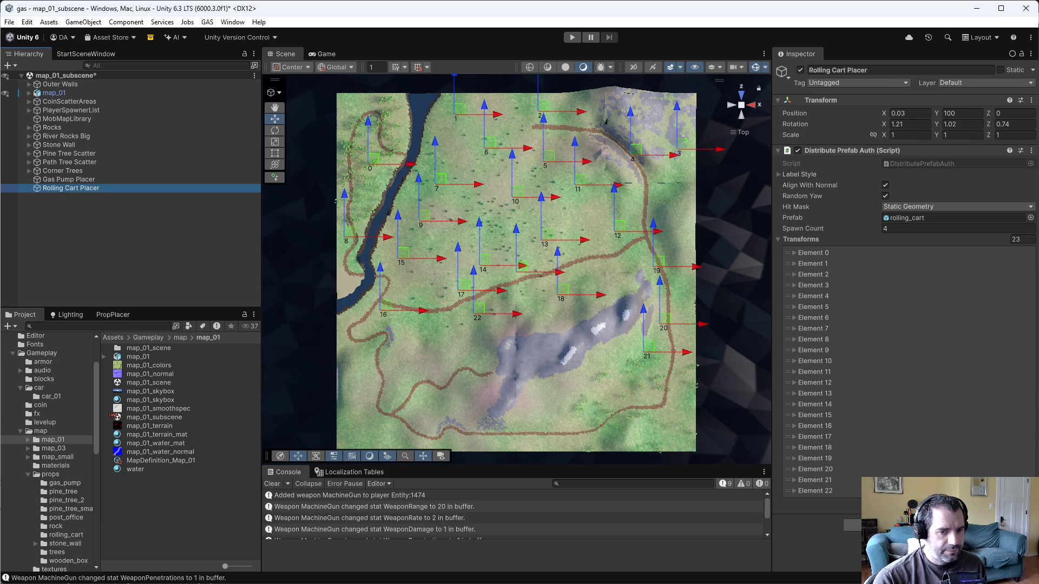
click(439, 326)
drag(479, 313, 428, 314)
click(70, 179)
click(79, 188)
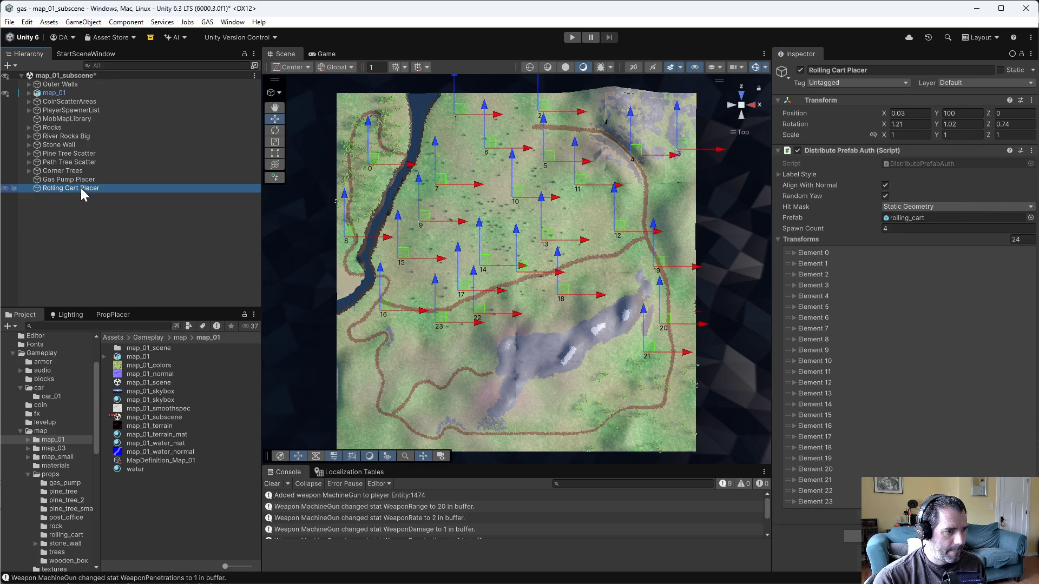
Nudge point 23 left, then add points 24 and 25 down the lower-left road
drag(440, 324, 414, 321)
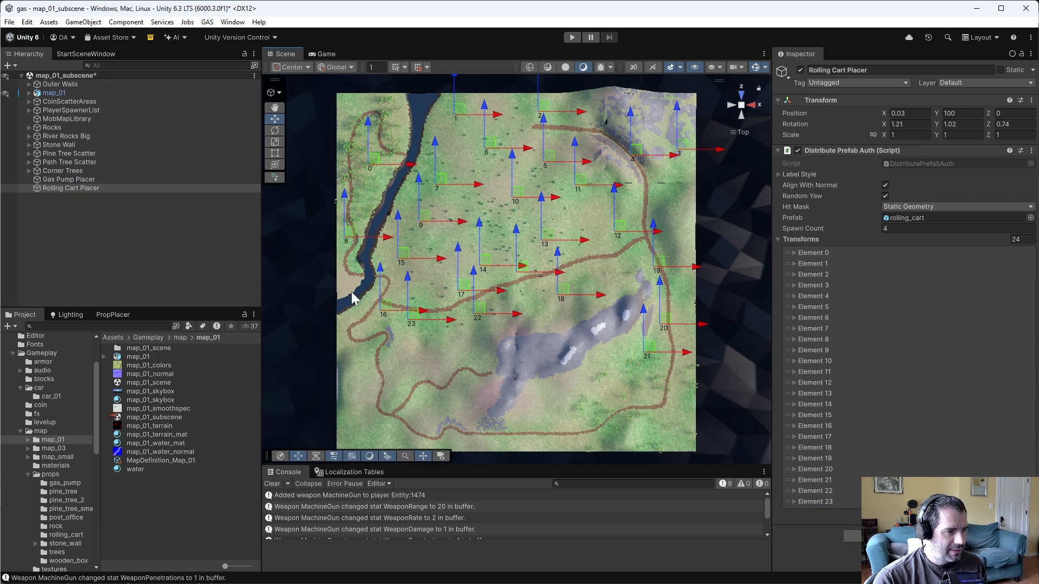
click(1012, 518)
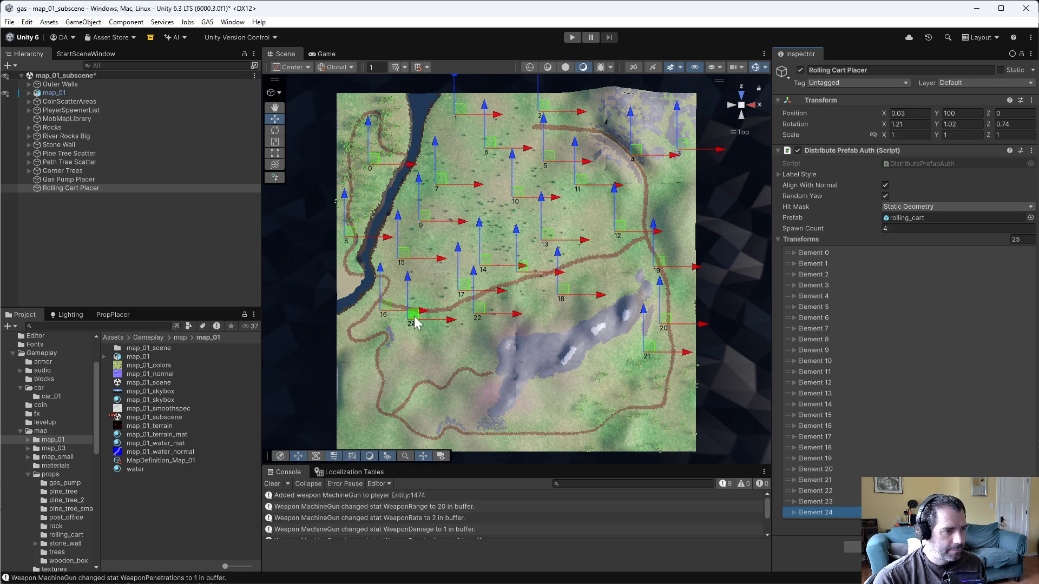
drag(414, 321, 415, 360)
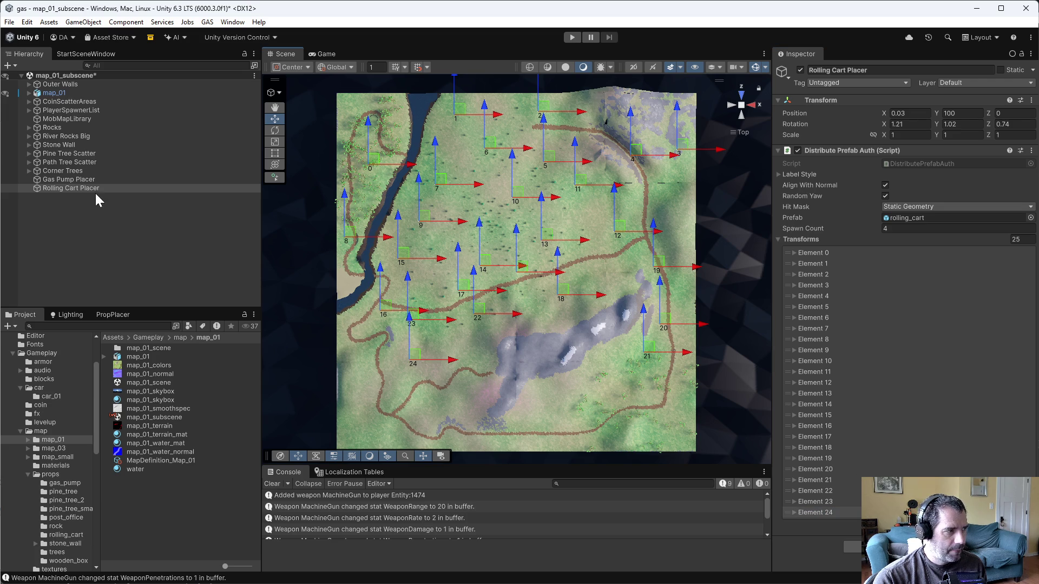
click(79, 188)
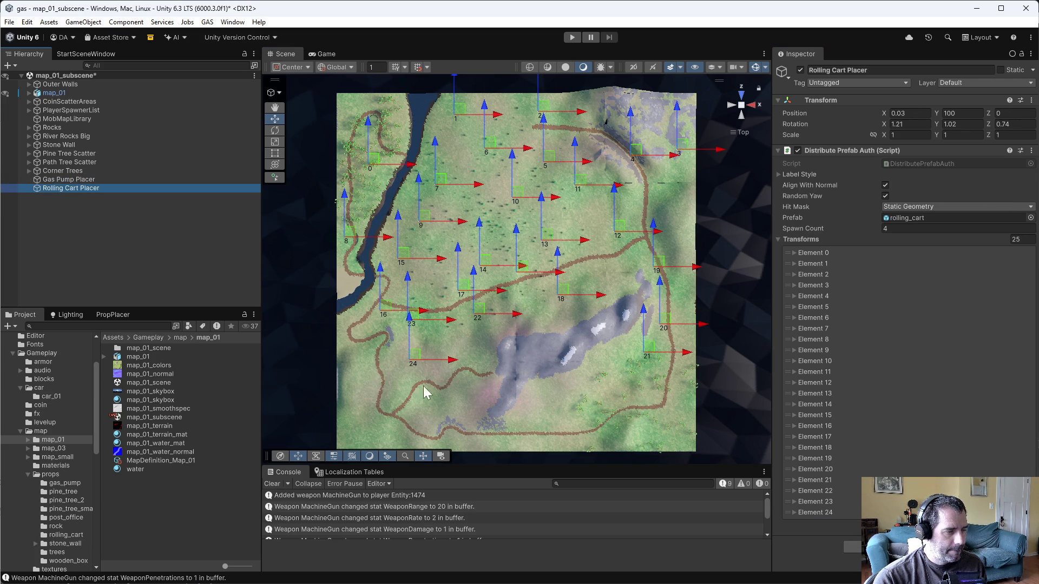
click(1012, 528)
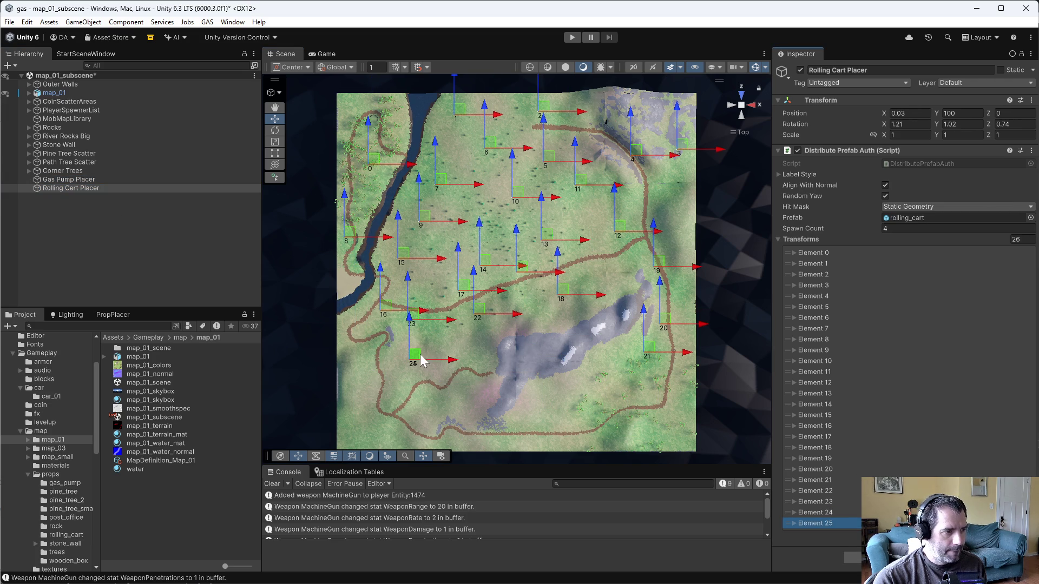
mouse_move(415, 359)
mouse_down()
mouse_move(372, 387)
mouse_move(379, 378)
mouse_move(402, 397)
mouse_up()
click(70, 188)
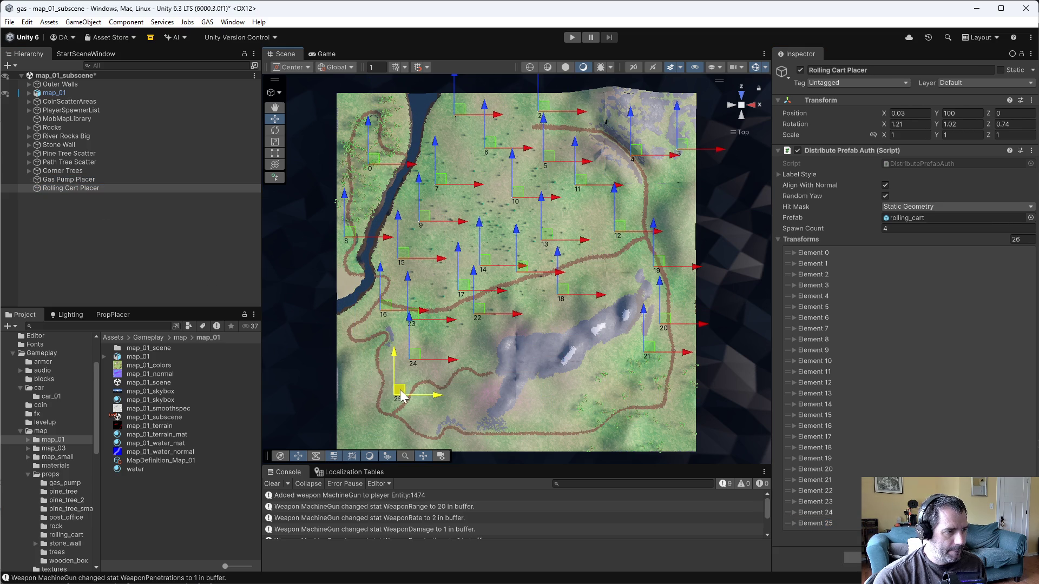
Check against the gas pump points, then add cart points 26 and 27 toward the lower-left corner
click(70, 181)
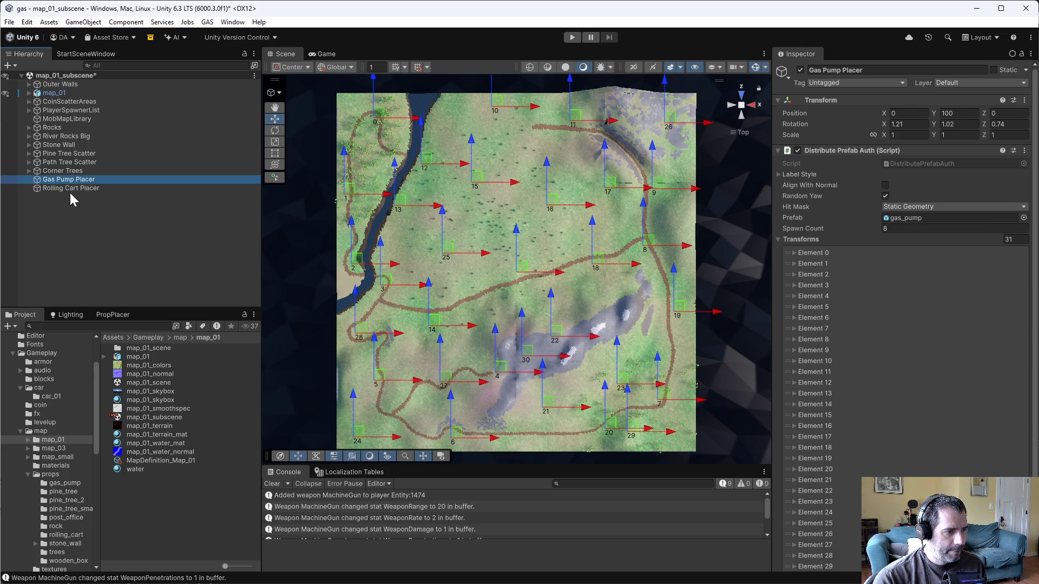
click(77, 196)
click(83, 188)
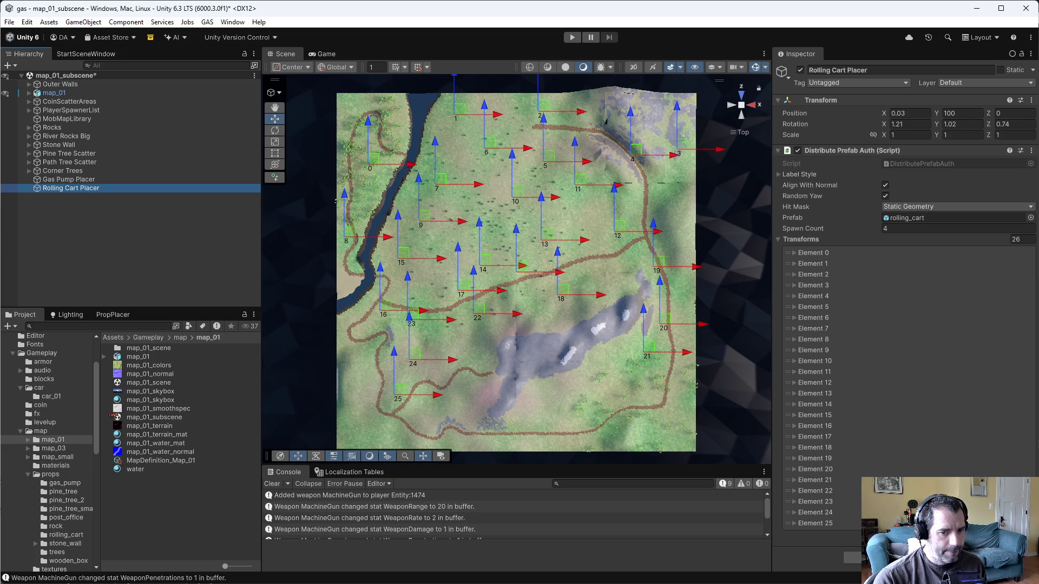
click(392, 378)
drag(405, 392, 381, 413)
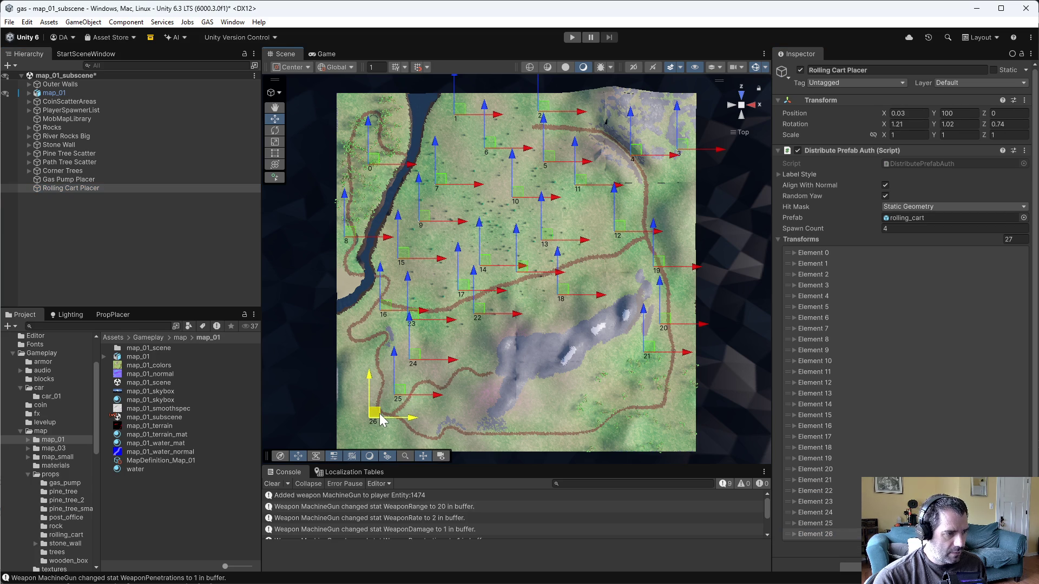
click(49, 190)
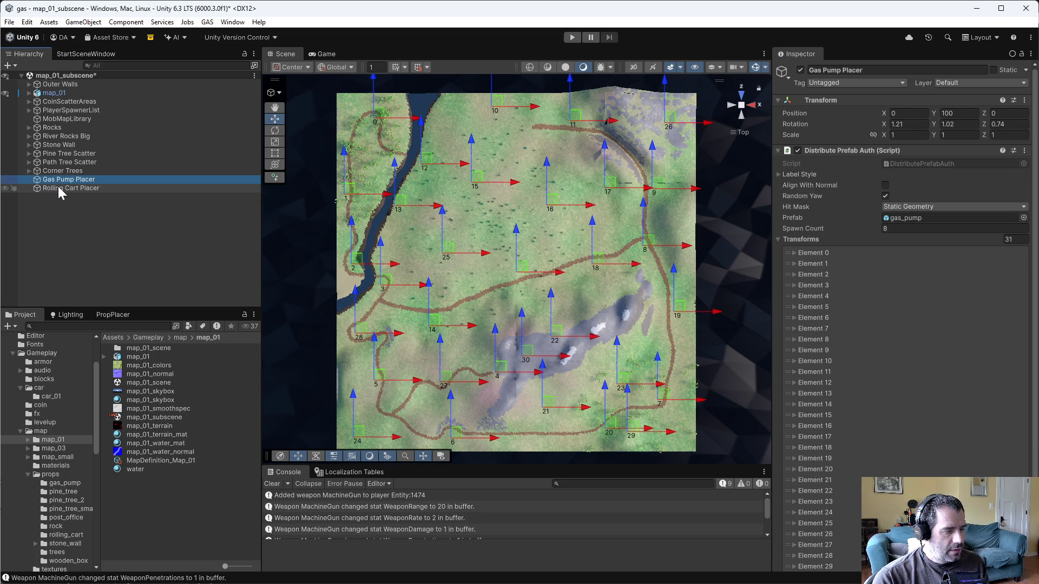
click(566, 441)
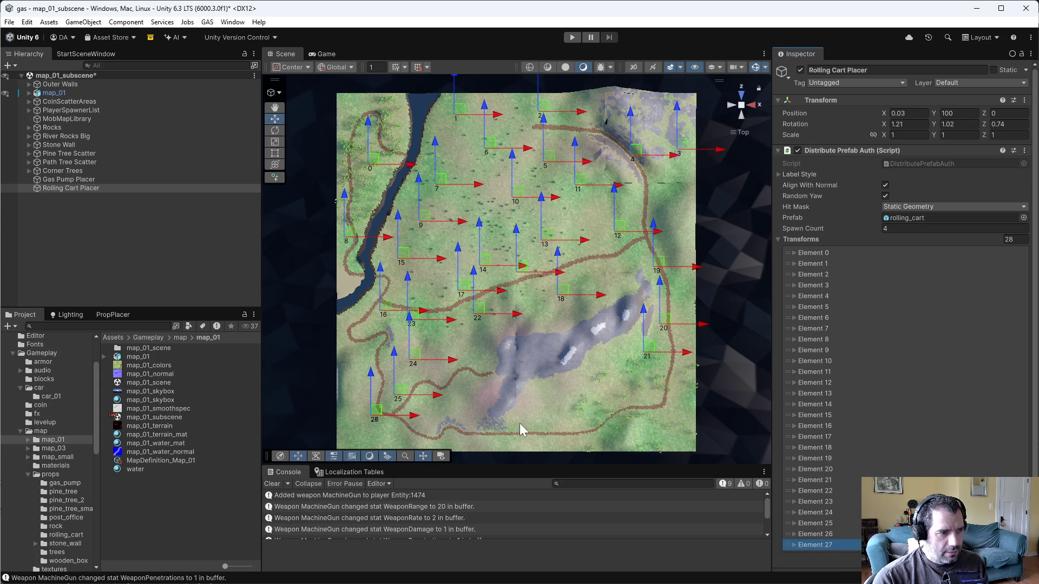
Place point 27 right of point 26 and add point 28 at the map's bottom edge
drag(376, 410, 428, 413)
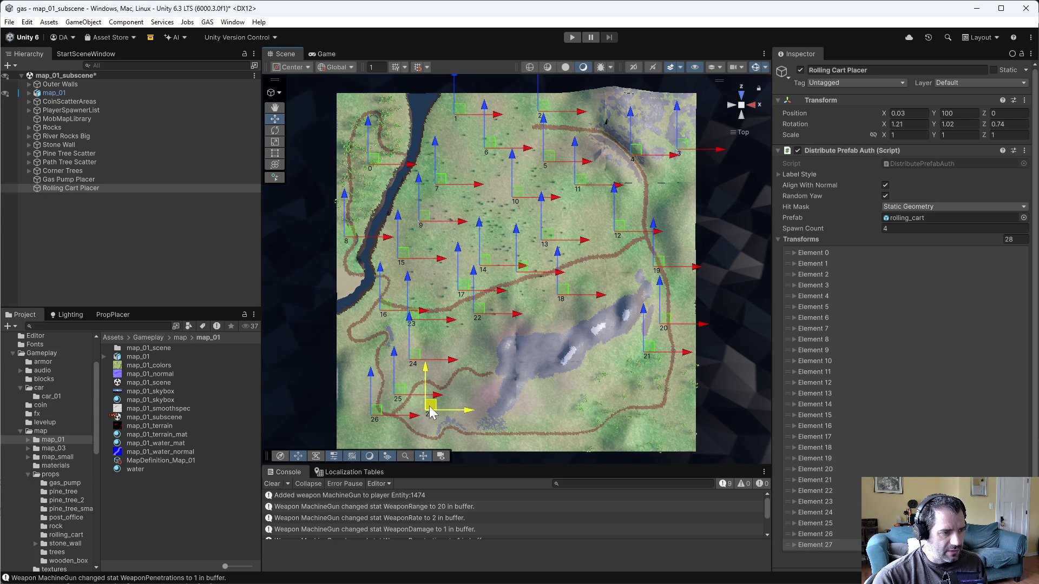
click(65, 189)
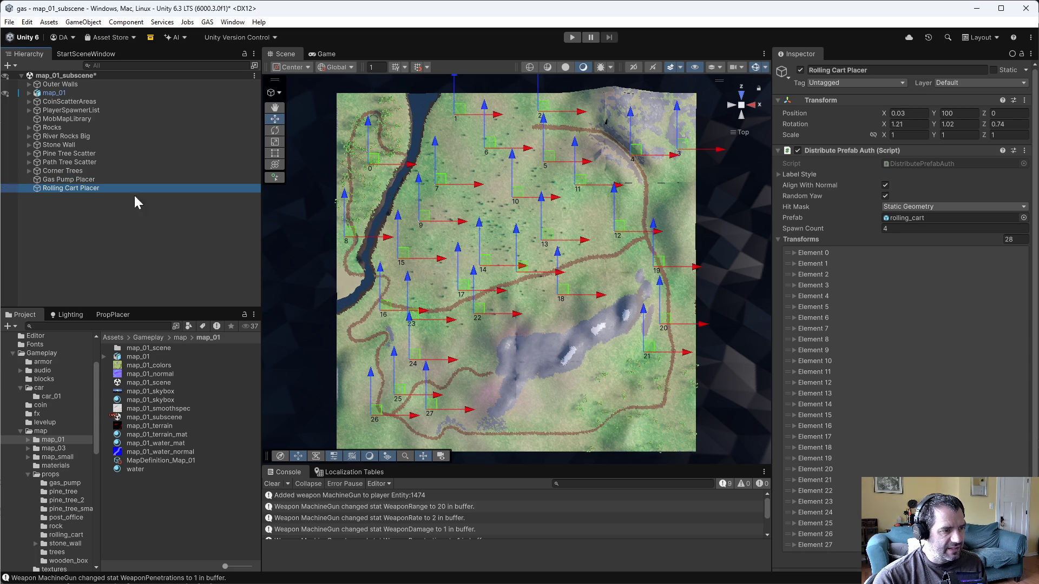
scroll(901, 314, down, 2)
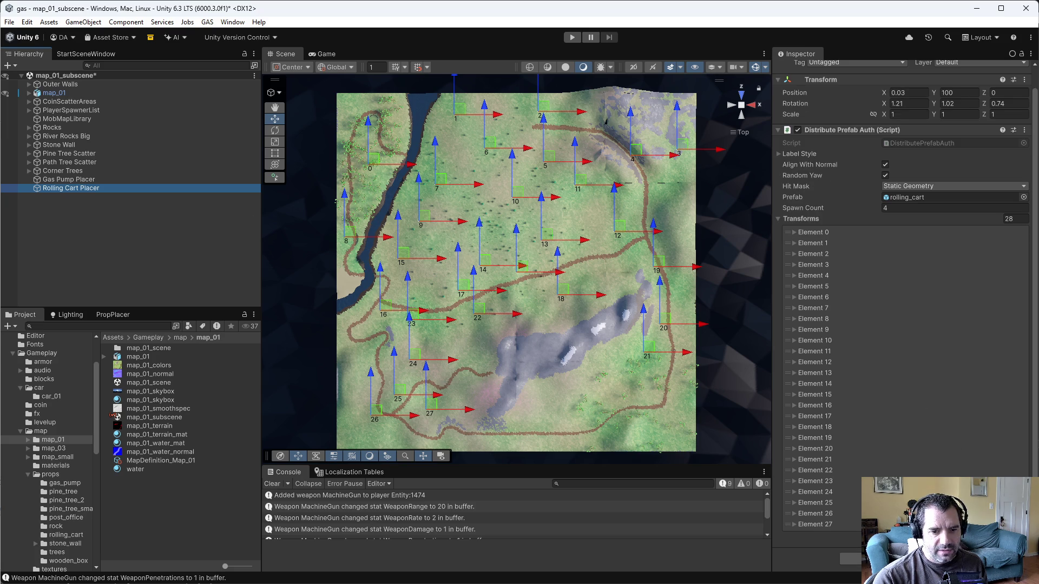
click(1009, 536)
drag(431, 414, 556, 423)
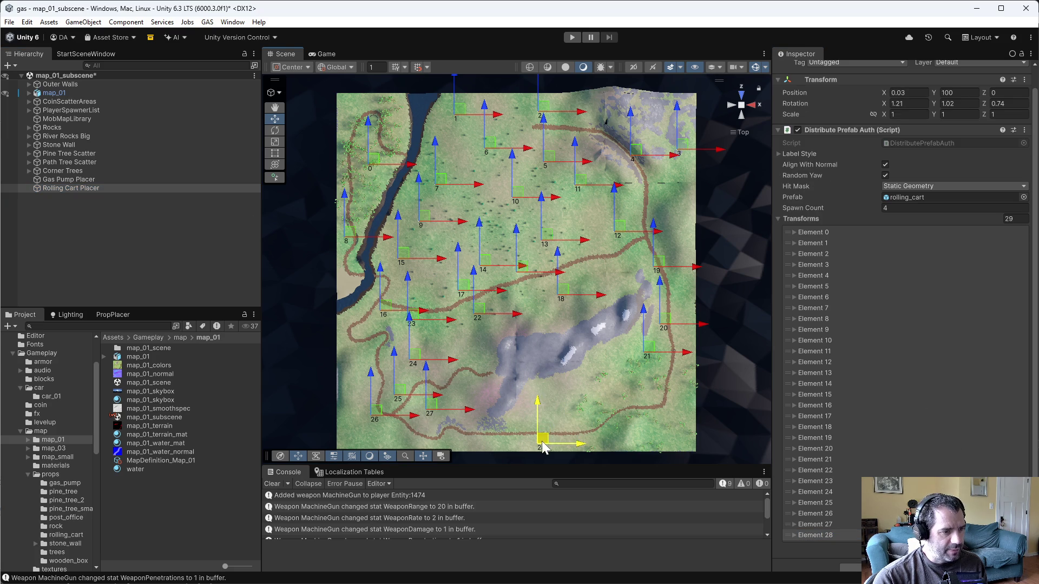
click(59, 180)
click(59, 190)
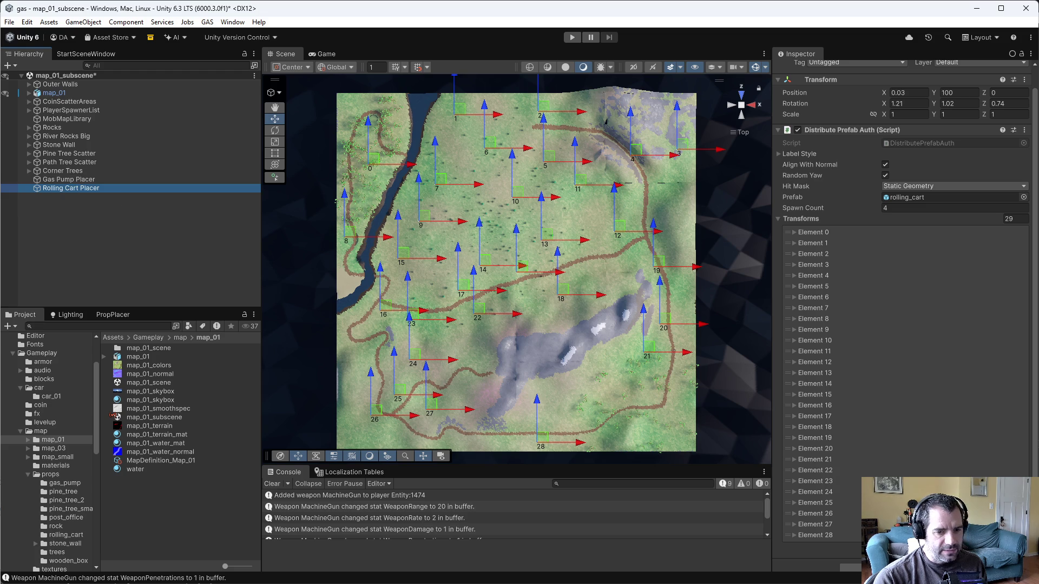
Add point 29 right of point 28 and point 30 left of point 28
click(636, 450)
drag(544, 436, 578, 421)
click(69, 180)
click(73, 188)
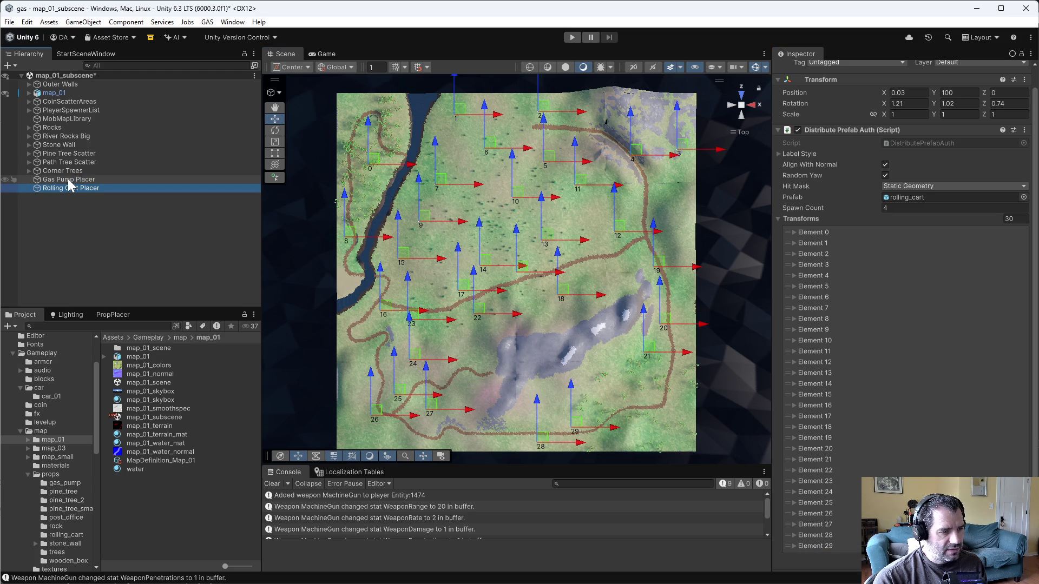
click(69, 182)
click(73, 189)
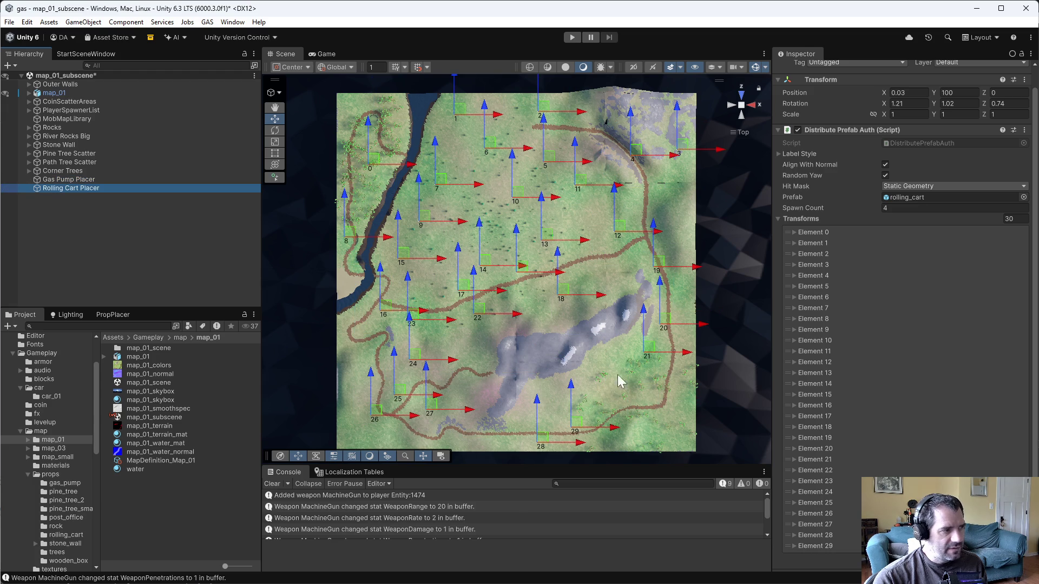
drag(580, 428, 481, 430)
Cross-check the rolling cart points against the gas pump placements across the map
click(58, 182)
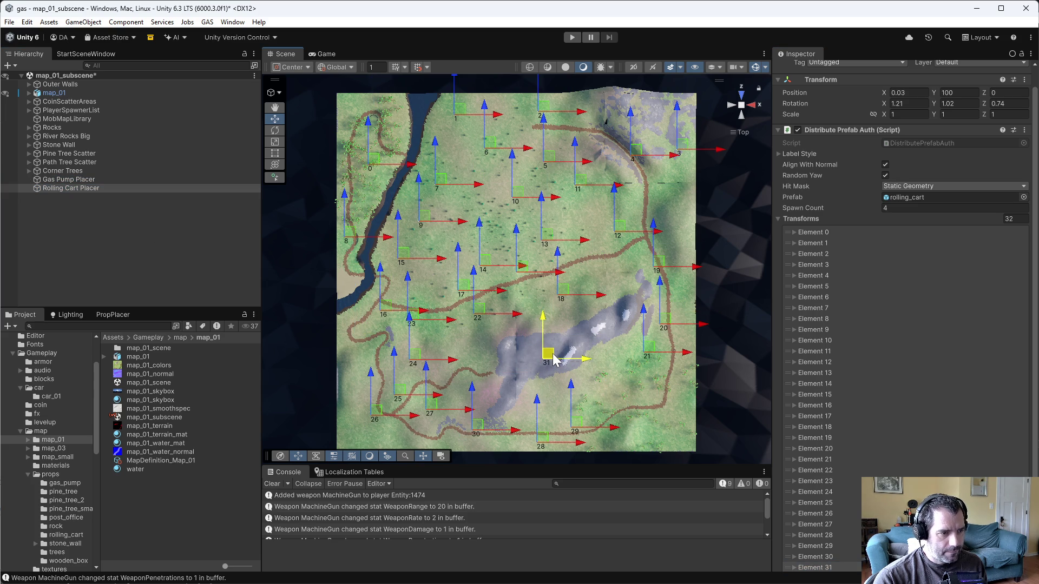
click(64, 188)
click(63, 179)
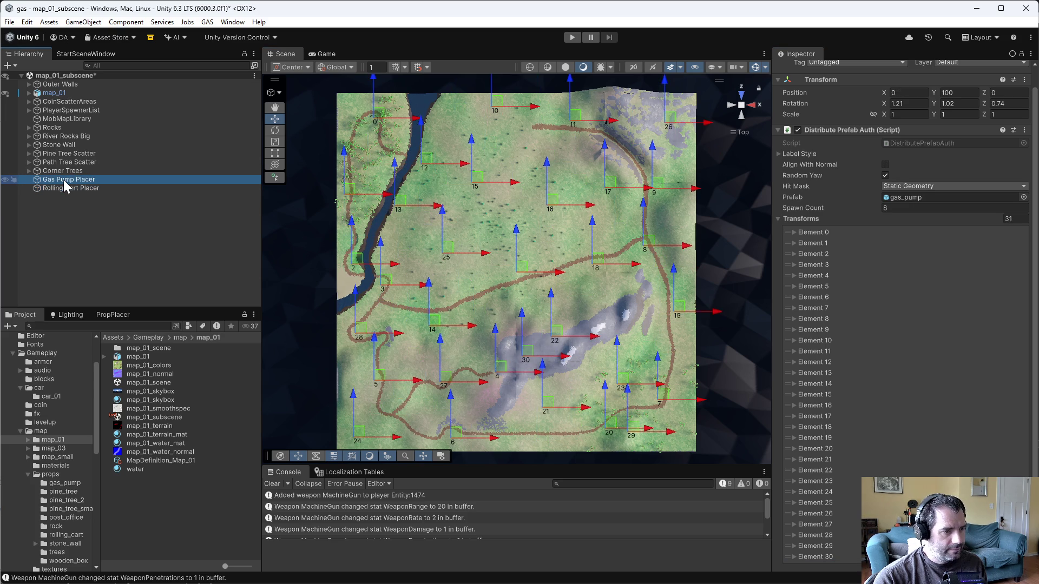
click(68, 190)
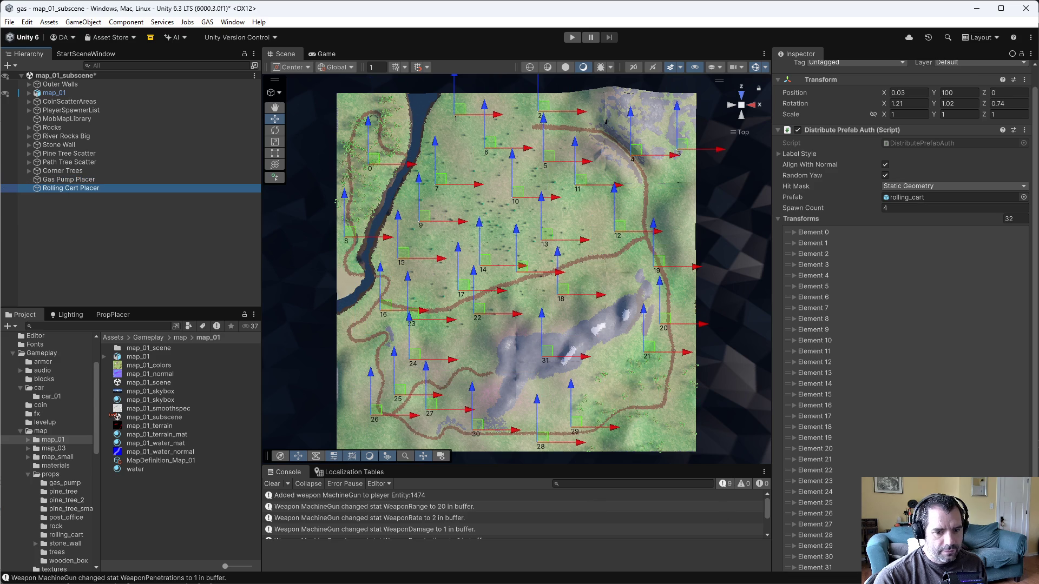
scroll(901, 314, down, 3)
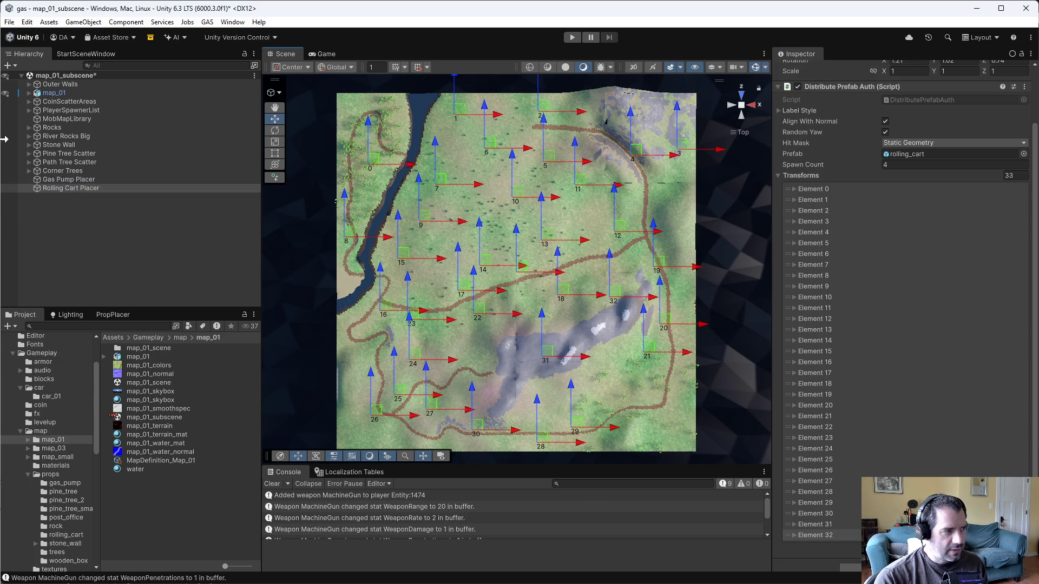
click(72, 180)
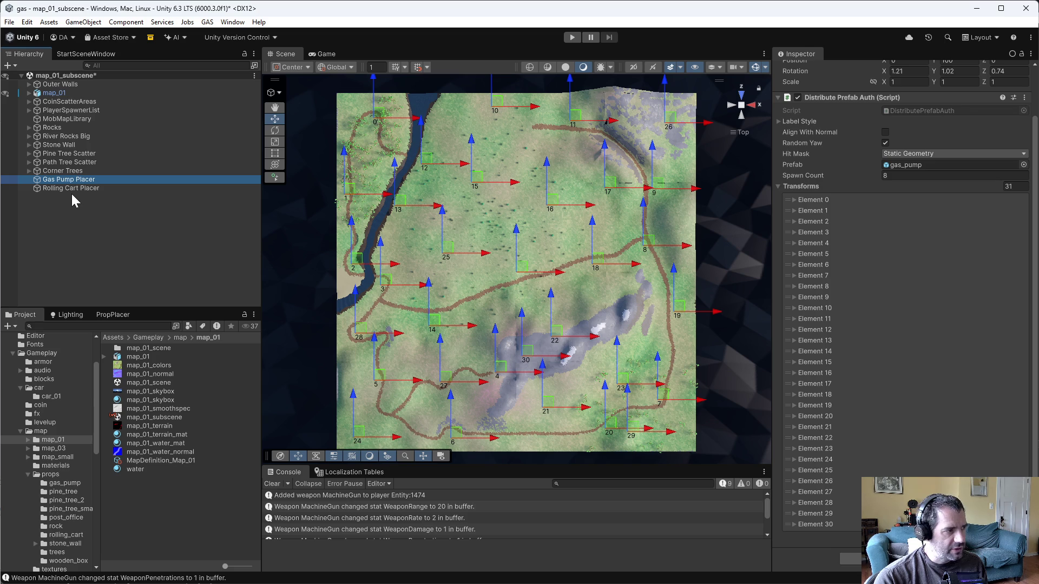
click(75, 189)
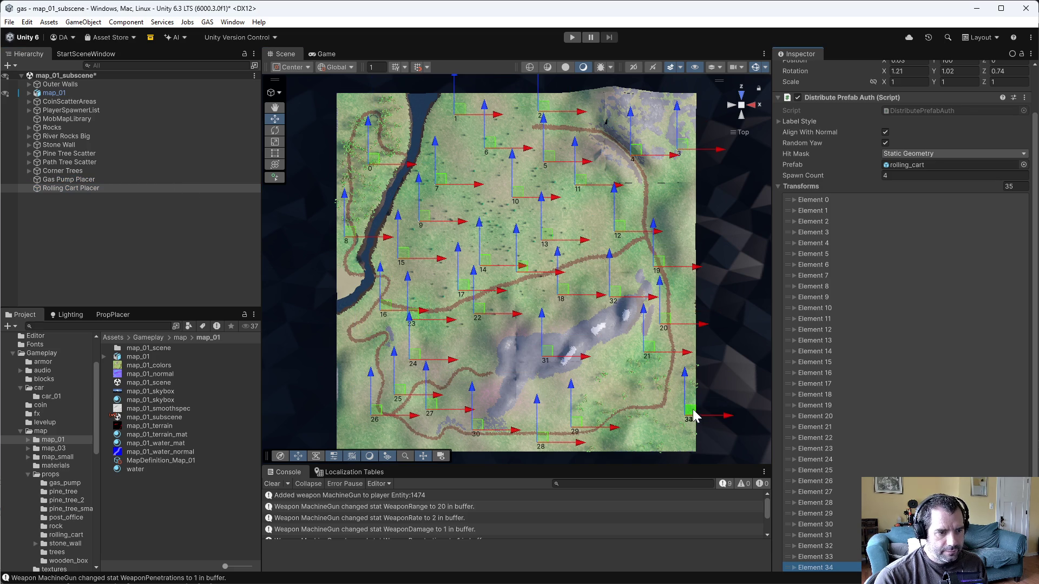
click(67, 187)
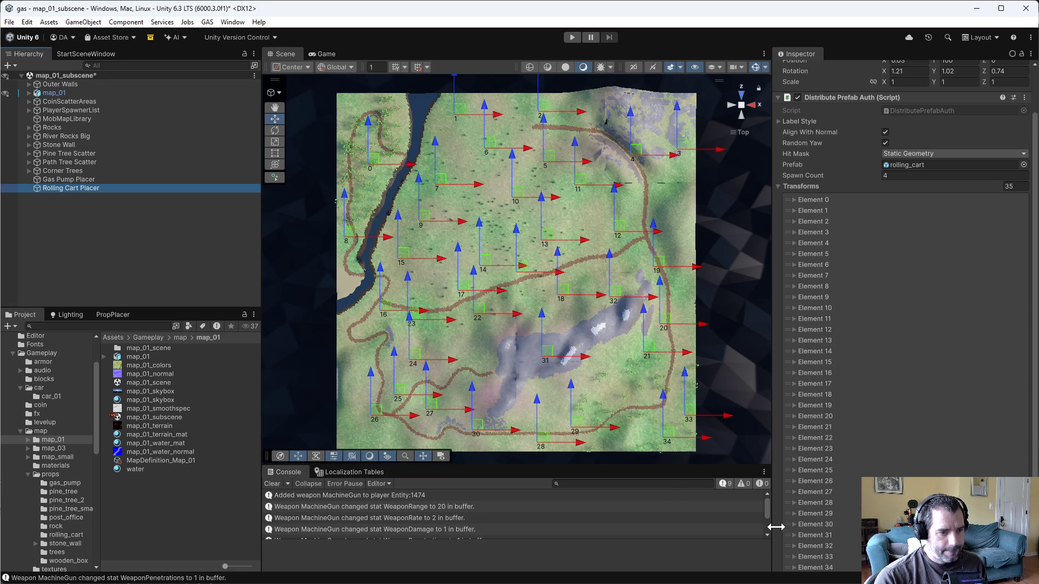
scroll(822, 536, down, 2)
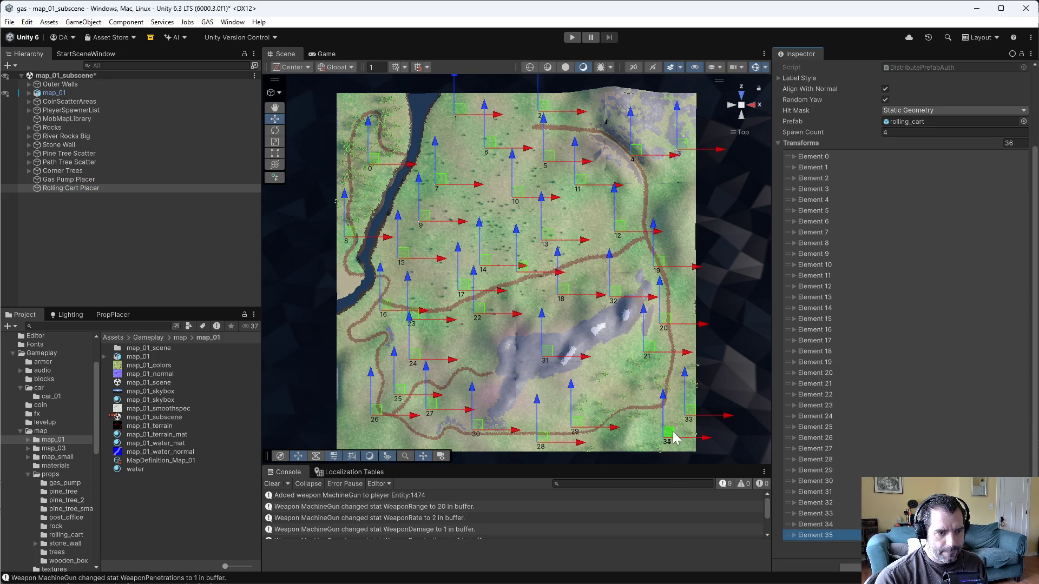
click(73, 183)
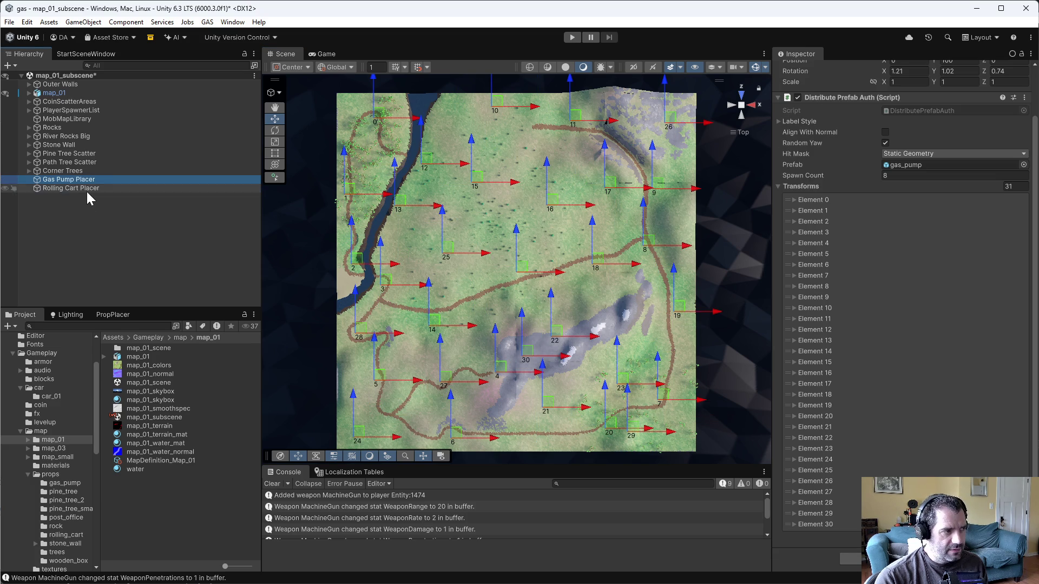
click(88, 189)
click(106, 179)
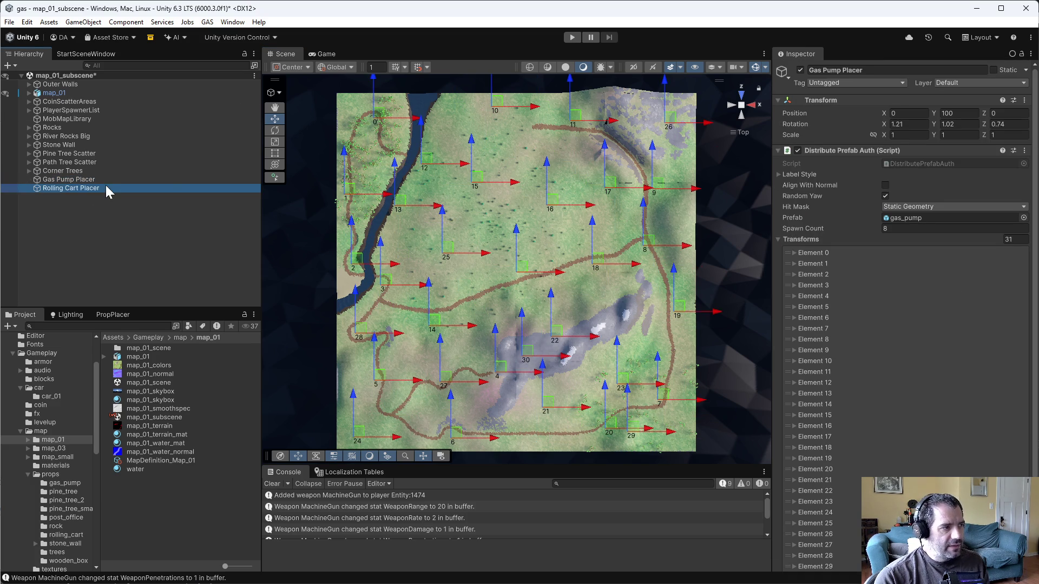
click(1026, 151)
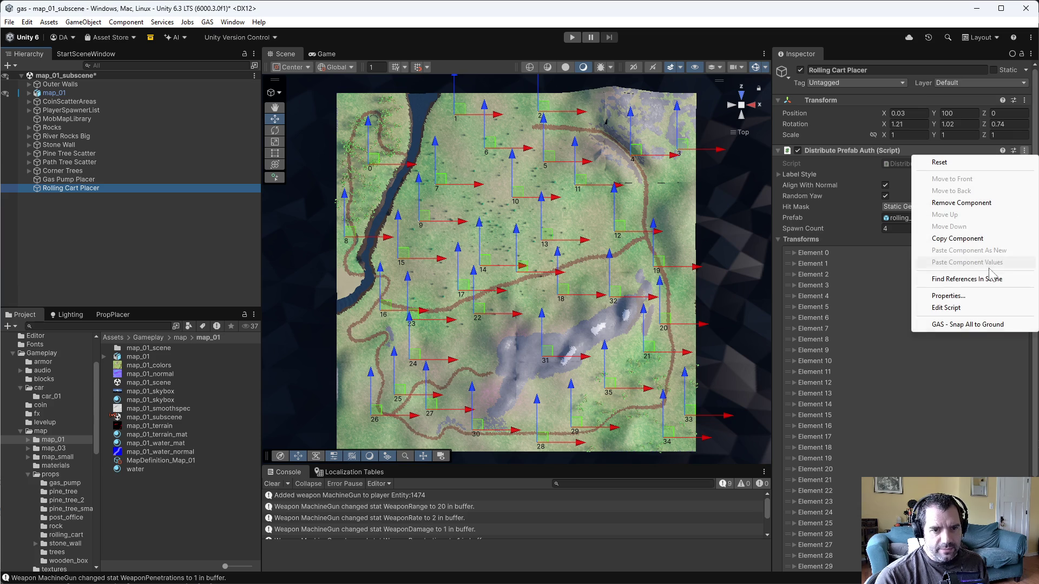
Snap all cart points to the terrain and inspect them from top-down and side views
click(981, 325)
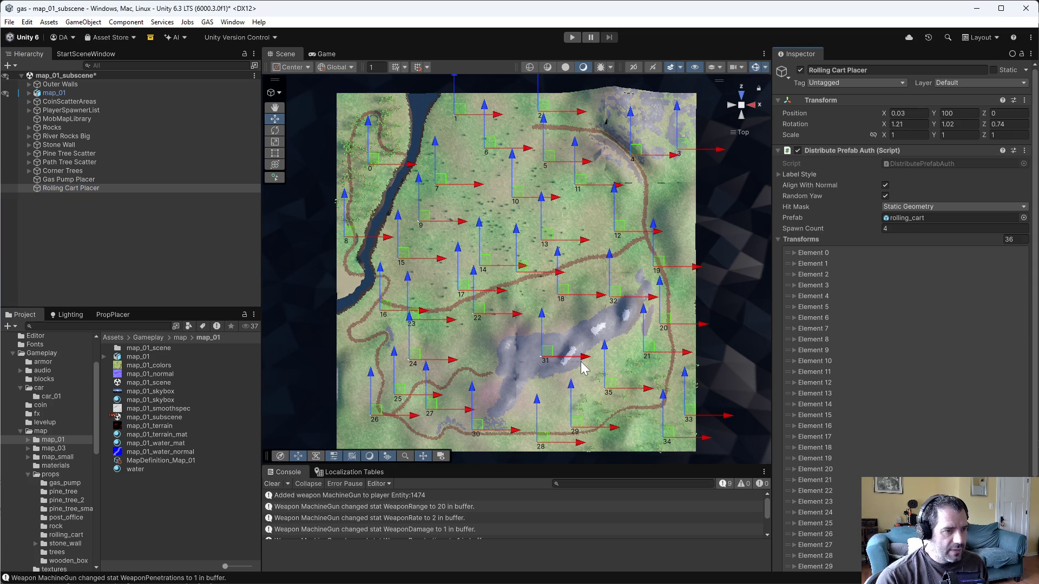
mouse_move(556, 377)
mouse_down()
mouse_move(547, 394)
mouse_move(561, 364)
mouse_move(552, 381)
mouse_up()
scroll(553, 387, up, 3)
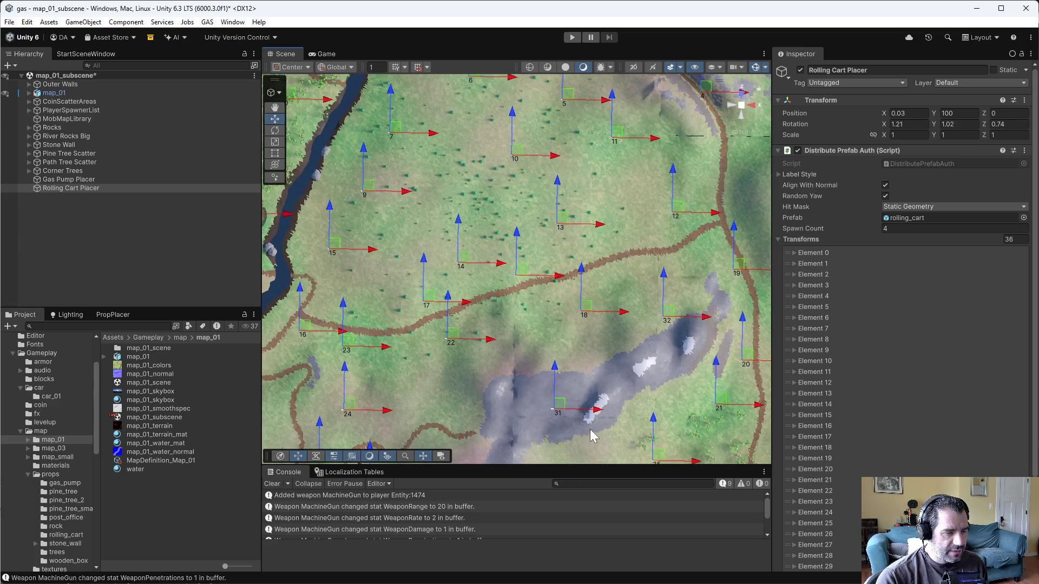
drag(591, 417, 575, 365)
click(755, 108)
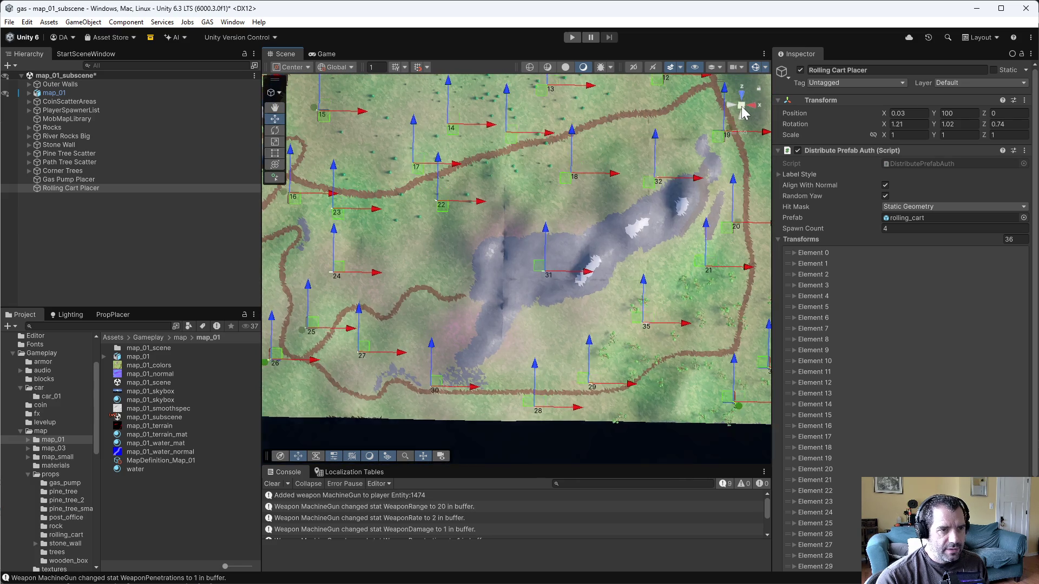
click(755, 110)
click(755, 110)
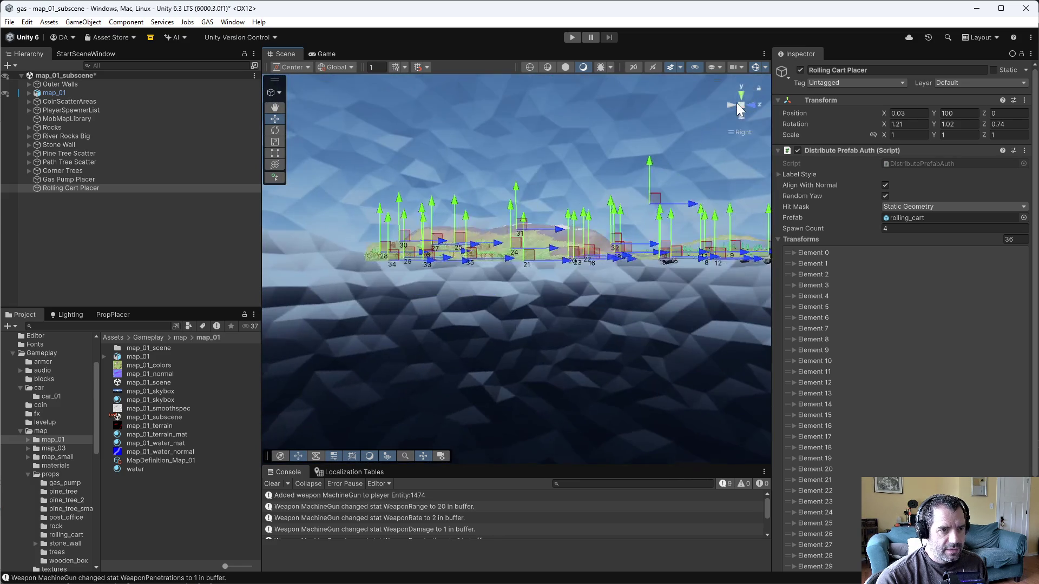
click(754, 108)
scroll(544, 309, up, 2)
scroll(543, 309, up, 8)
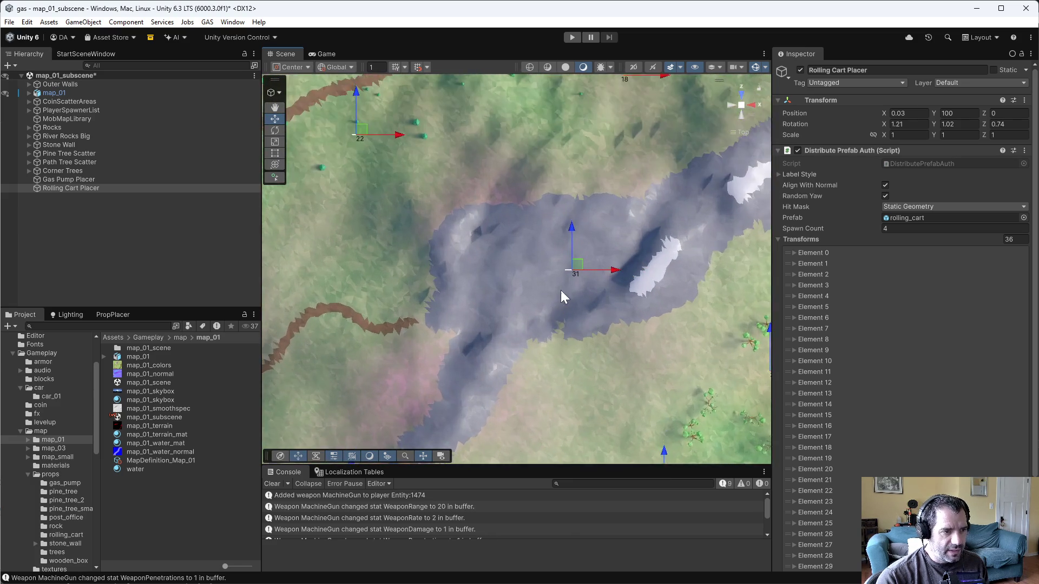
mouse_move(665, 317)
mouse_down()
mouse_move(687, 339)
mouse_move(691, 274)
mouse_move(677, 295)
mouse_move(672, 203)
mouse_move(701, 199)
mouse_up()
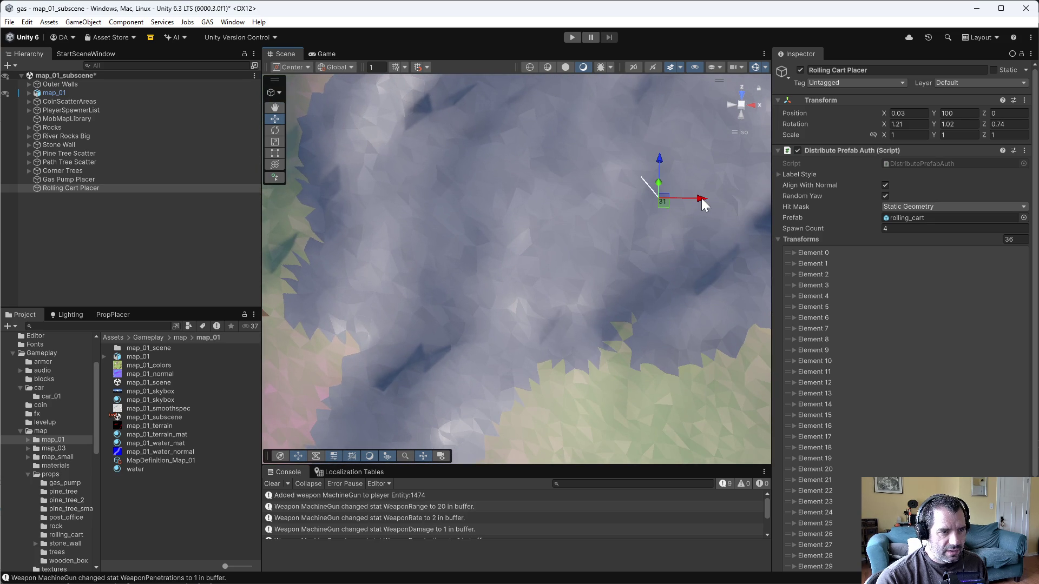
Run 'GAS - Snap All to Ground' three more times, orbiting to check the markers
click(1024, 151)
click(954, 325)
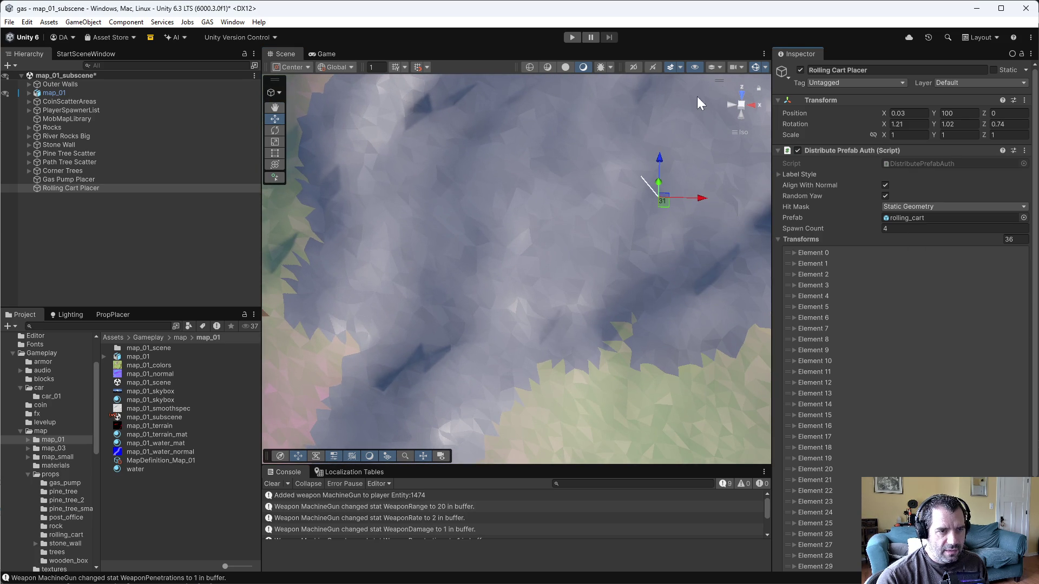
mouse_move(738, 132)
mouse_down()
mouse_move(712, 173)
mouse_move(779, 105)
mouse_move(785, 79)
mouse_move(657, 55)
mouse_move(566, 78)
mouse_move(534, 73)
mouse_move(509, 127)
mouse_up()
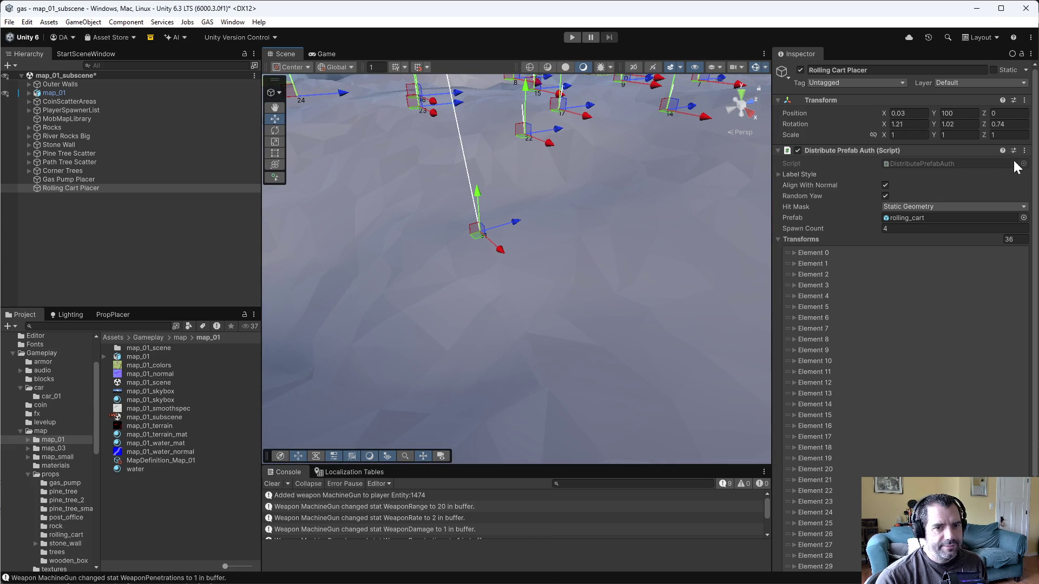
click(1025, 151)
click(964, 326)
mouse_move(518, 238)
mouse_down()
mouse_move(579, 225)
mouse_move(582, 254)
mouse_up()
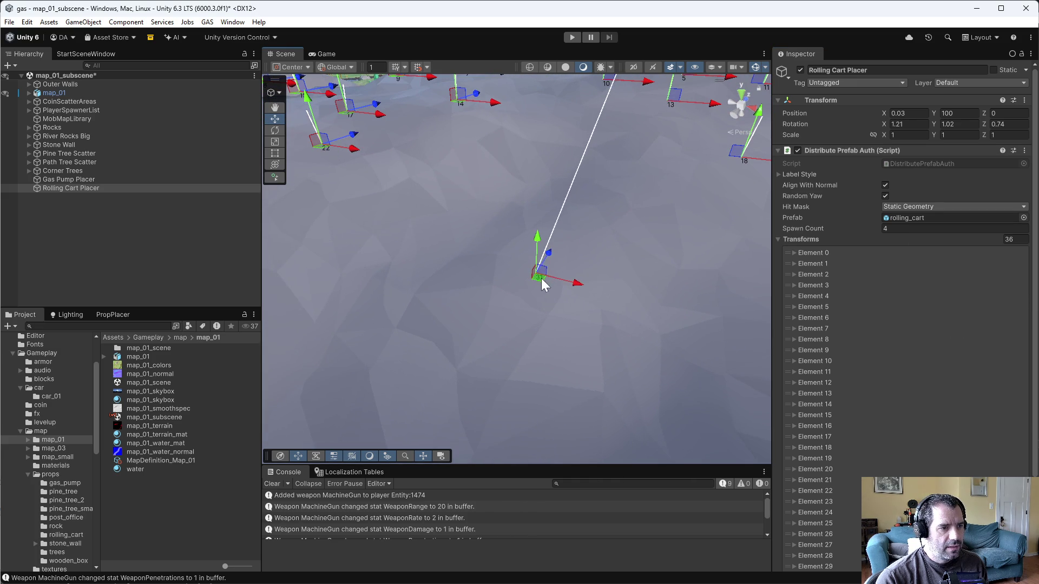
click(1024, 151)
click(955, 326)
mouse_move(667, 233)
mouse_down()
mouse_move(535, 181)
mouse_move(519, 190)
mouse_move(575, 208)
mouse_move(490, 207)
mouse_move(731, 209)
mouse_move(675, 249)
mouse_up()
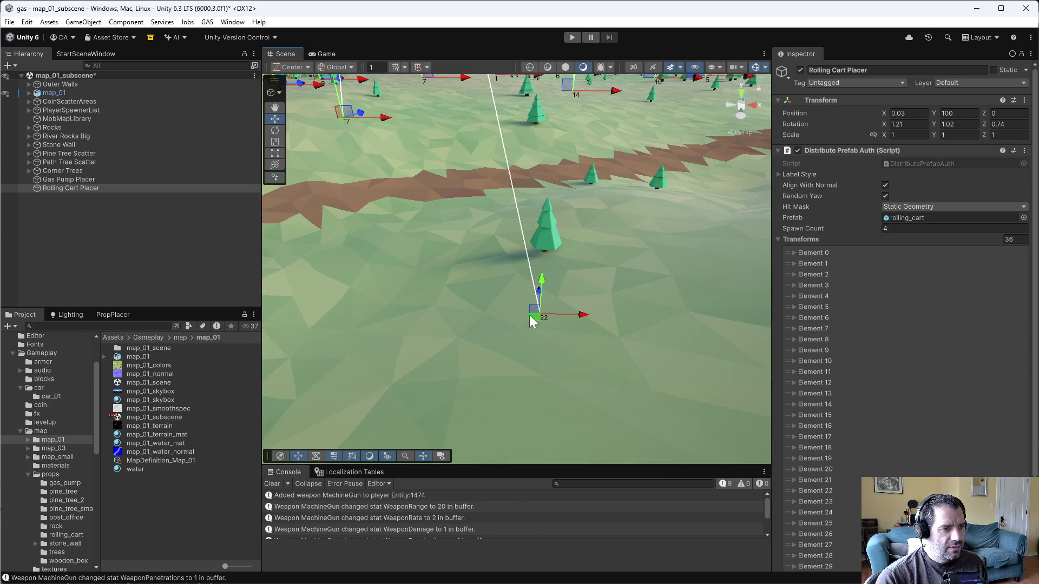
click(1027, 153)
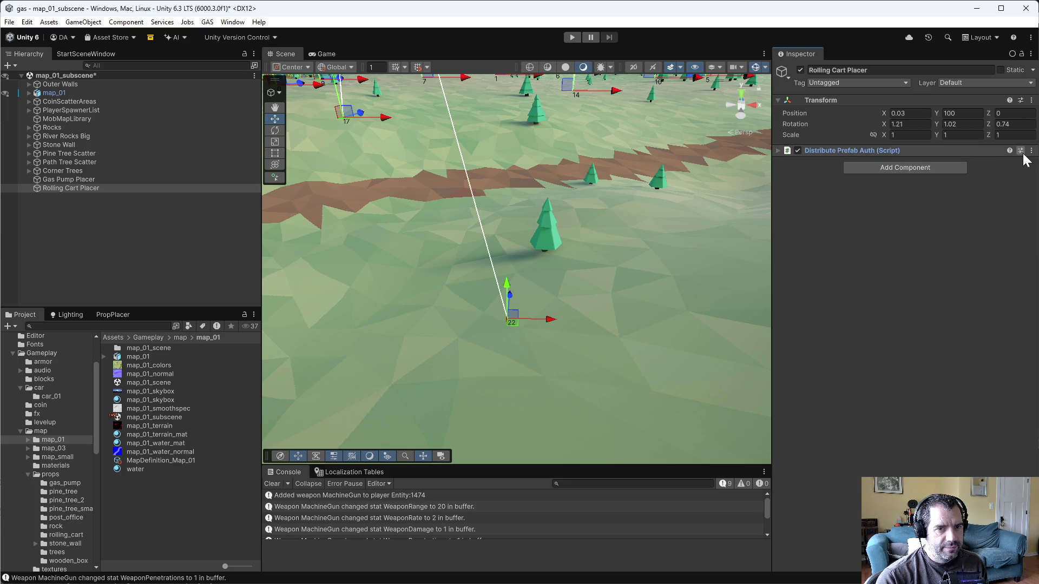
Expand Distribute Prefab Auth and run 'GAS - Snap All to Ground' twice, checking markers among the trees
click(986, 152)
click(1024, 150)
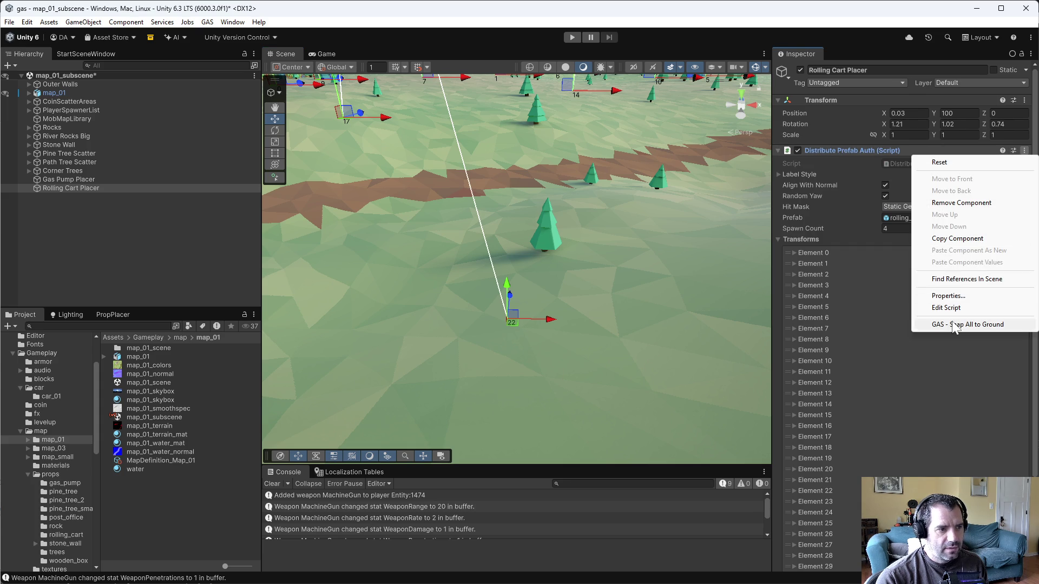
click(954, 324)
mouse_move(693, 325)
mouse_down()
mouse_move(643, 322)
mouse_move(760, 267)
mouse_move(672, 307)
mouse_move(559, 292)
mouse_move(448, 317)
mouse_move(425, 290)
mouse_move(356, 287)
mouse_move(708, 308)
mouse_up()
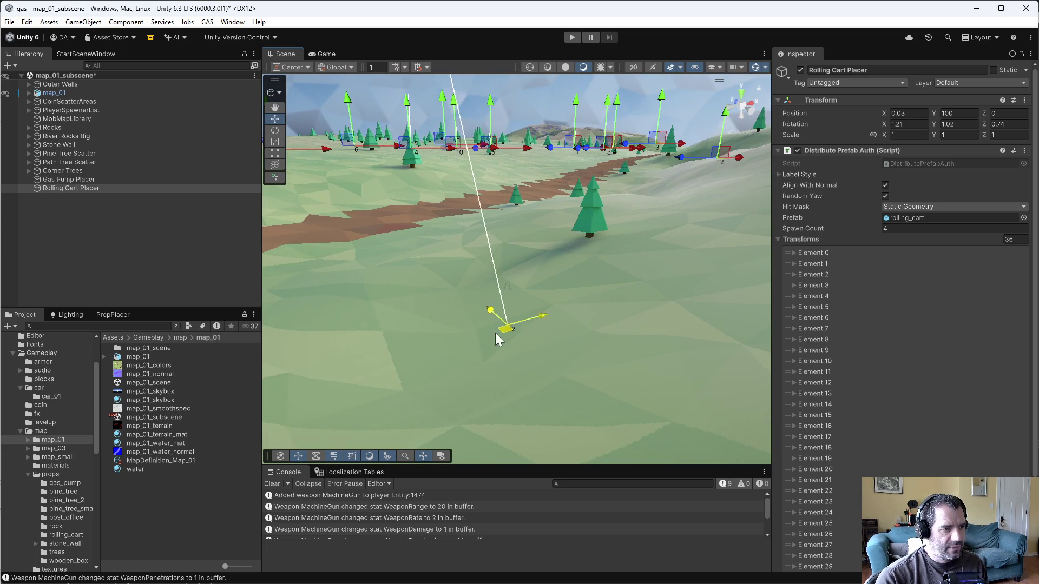
click(1024, 151)
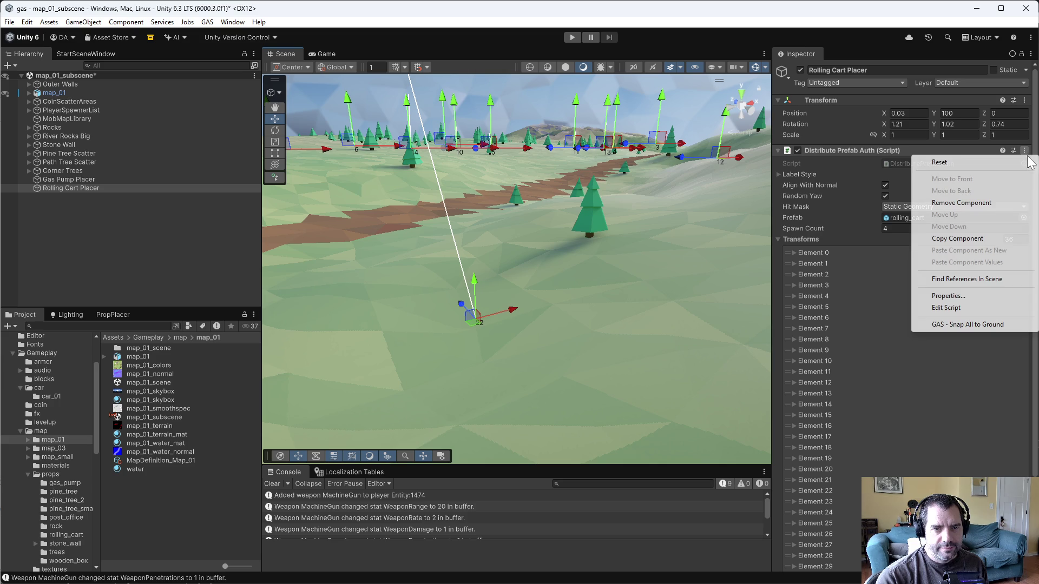
click(950, 328)
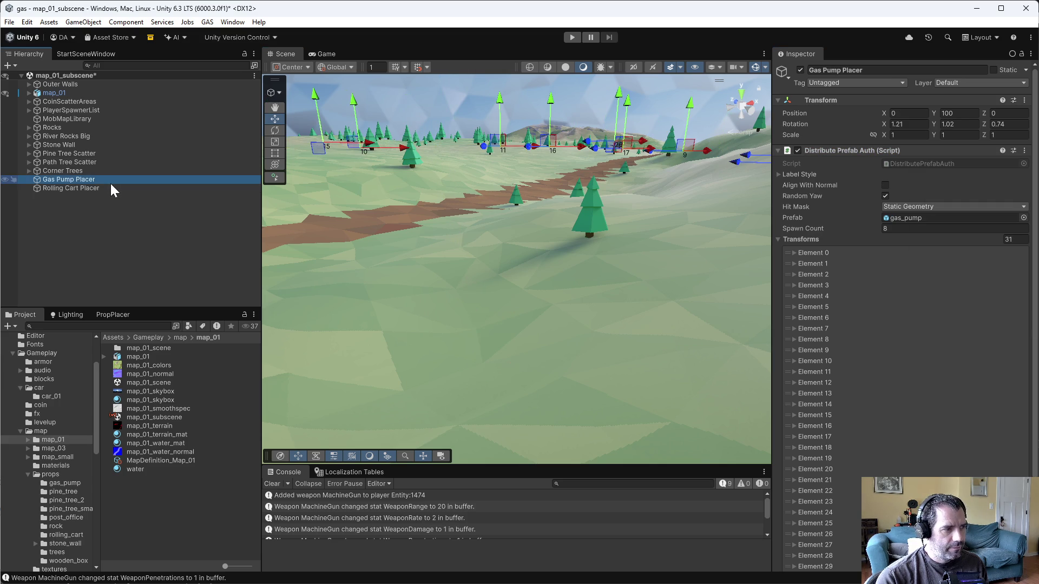
mouse_move(306, 223)
mouse_down()
mouse_move(636, 222)
mouse_move(617, 204)
mouse_move(747, 105)
mouse_move(463, 218)
mouse_move(366, 195)
mouse_move(496, 219)
mouse_up()
click(132, 188)
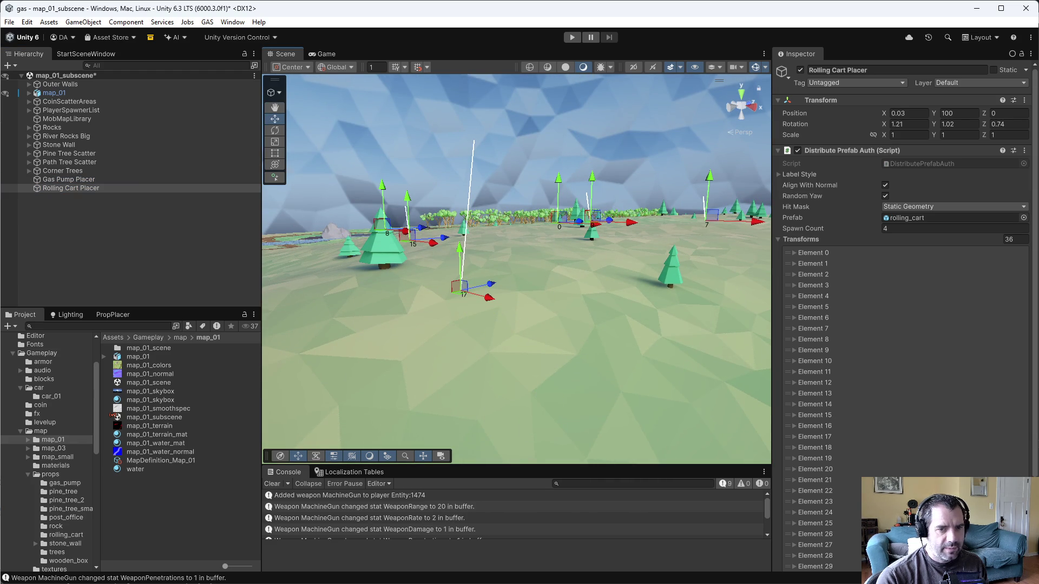
Re-snap the cart points to the ground, select Rolling Cart Placer, and enter Play mode
click(1027, 151)
click(950, 328)
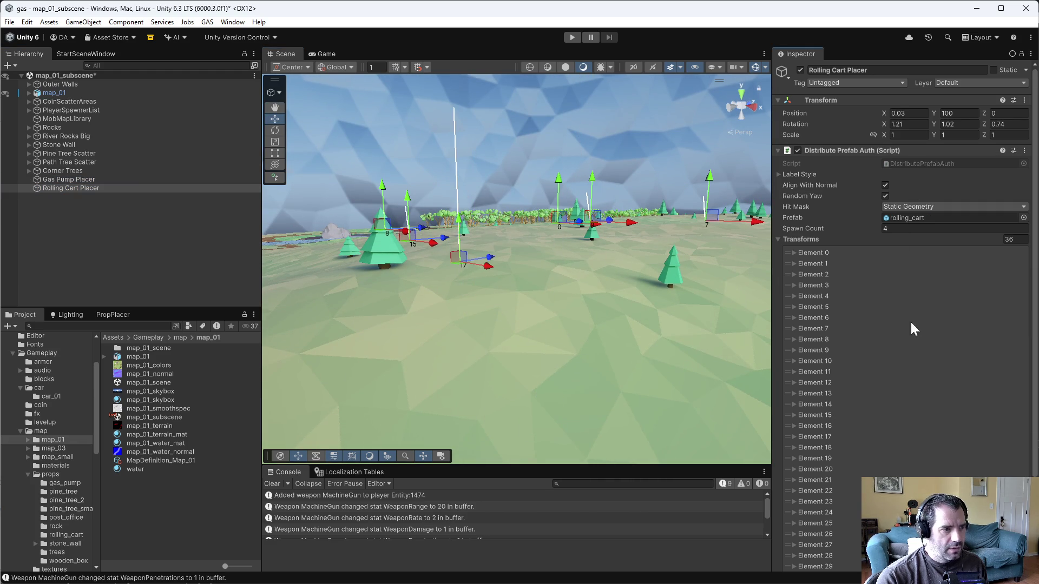
mouse_move(599, 270)
mouse_down()
mouse_move(732, 285)
mouse_move(620, 280)
mouse_up()
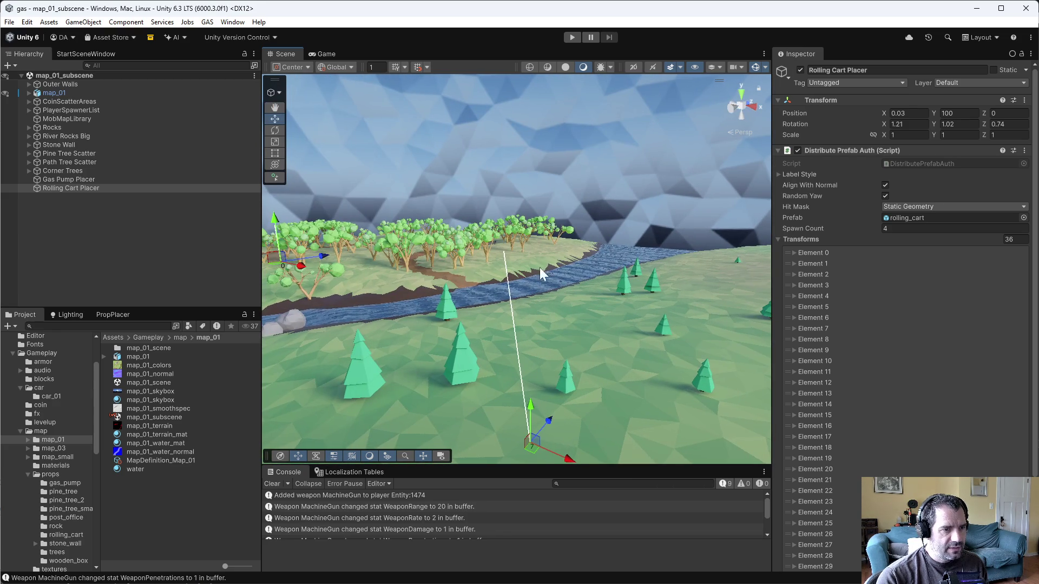
click(92, 190)
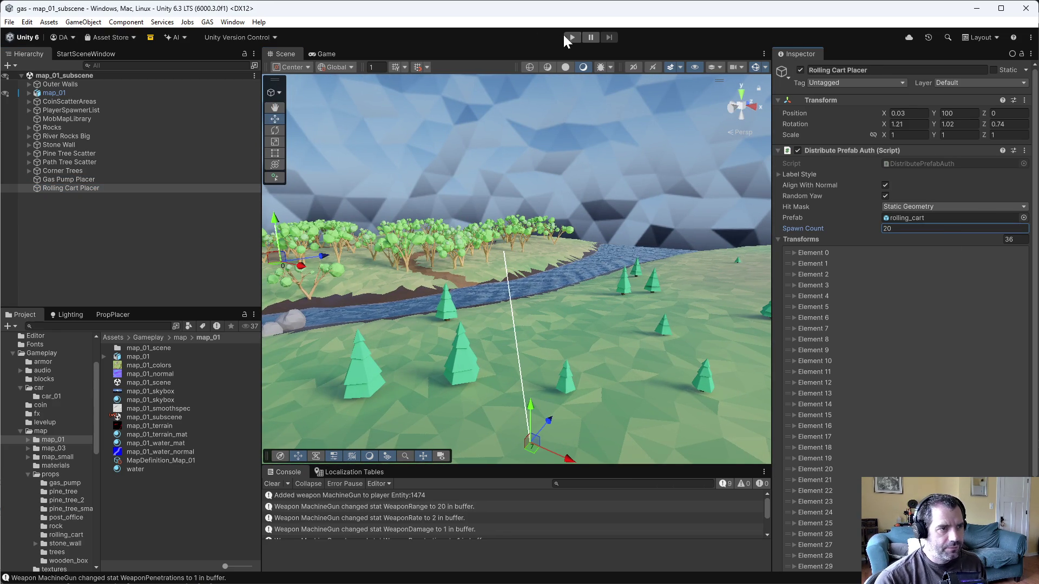
click(569, 37)
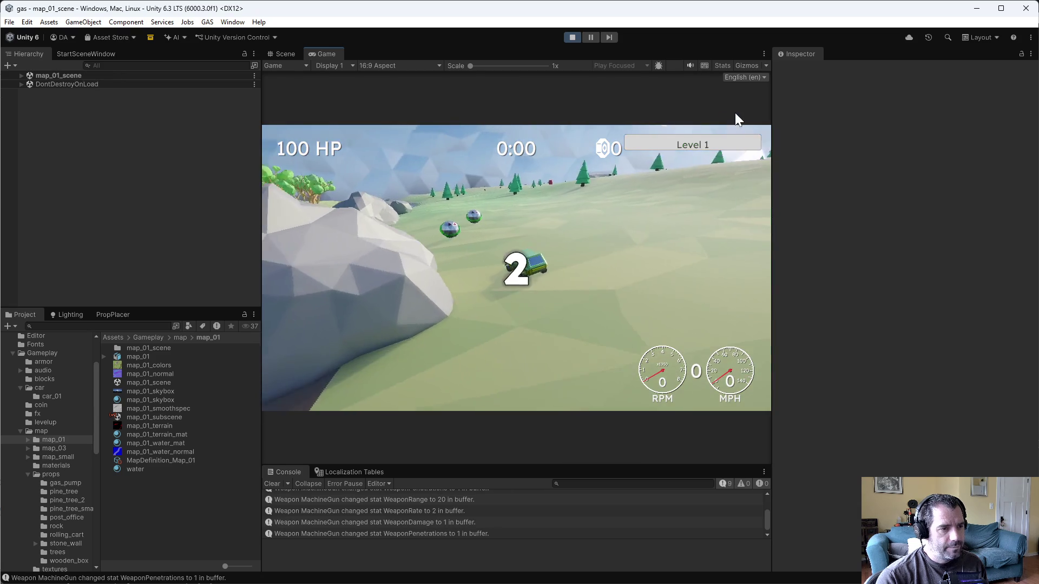
Drive the car forward and dismiss the upgrade screen to keep playing
key(w)
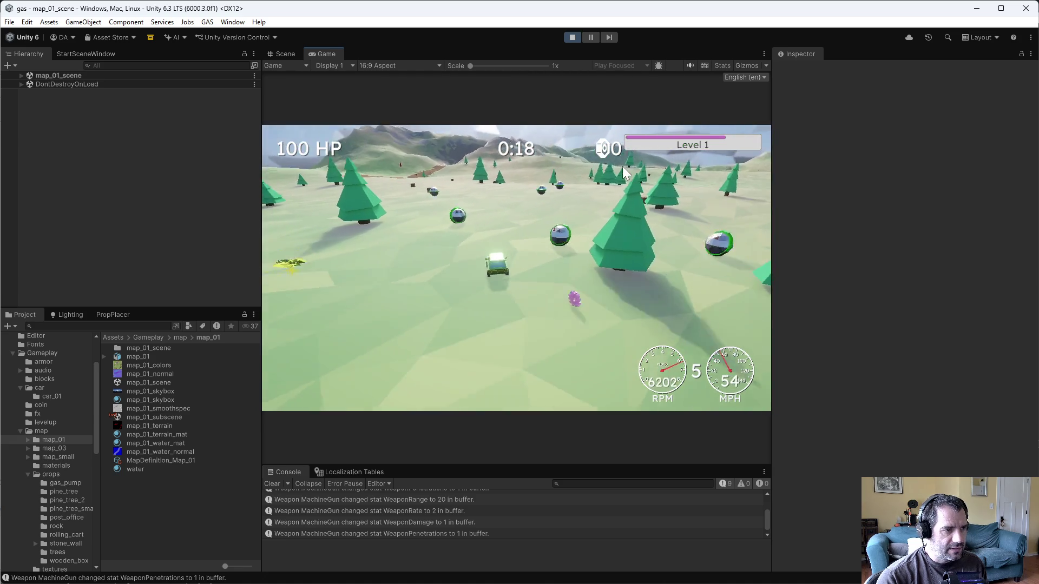
click(749, 398)
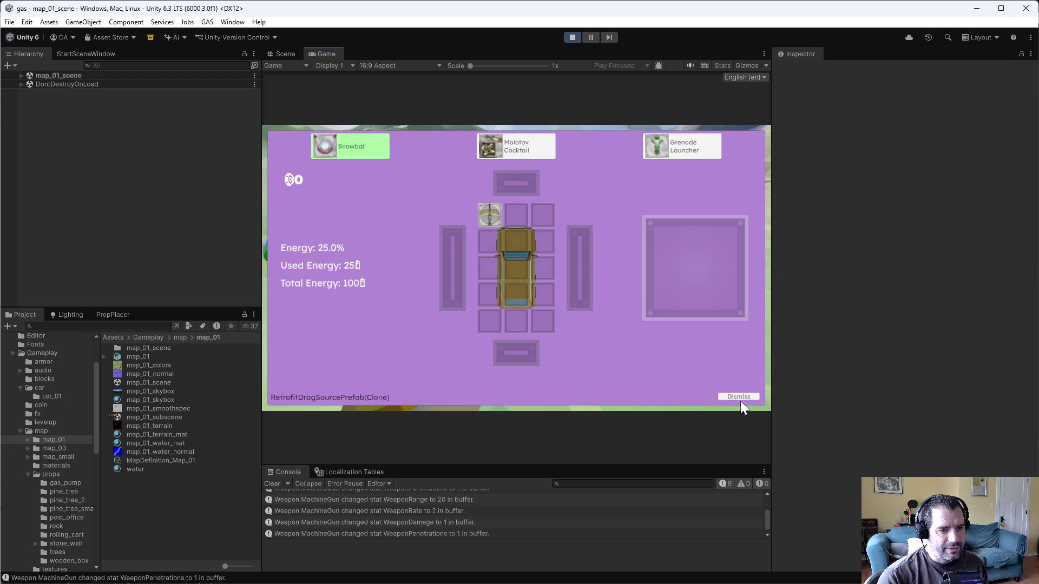
Dismiss the Retrofit screen offering Snowball, Molotov Cocktail and Grenade Launcher
click(746, 397)
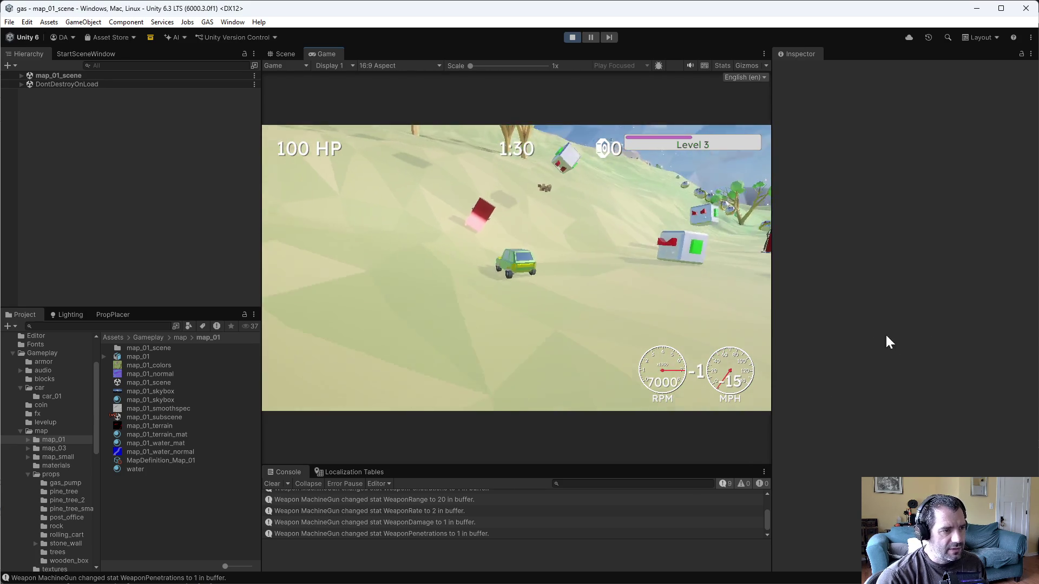
Exit Play mode and fly the scene camera low over the terrain
click(568, 37)
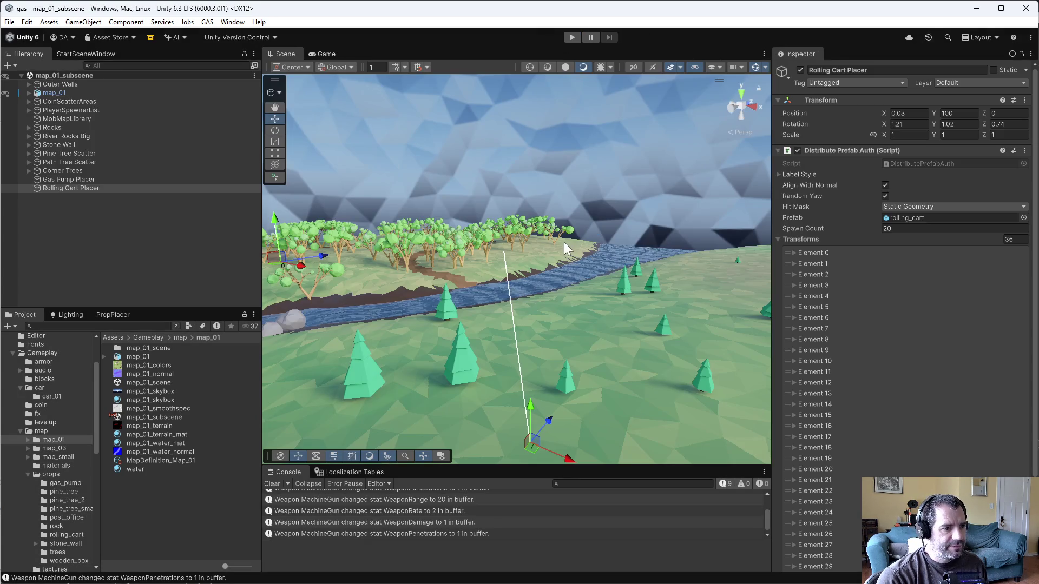
drag(401, 216, 378, 250)
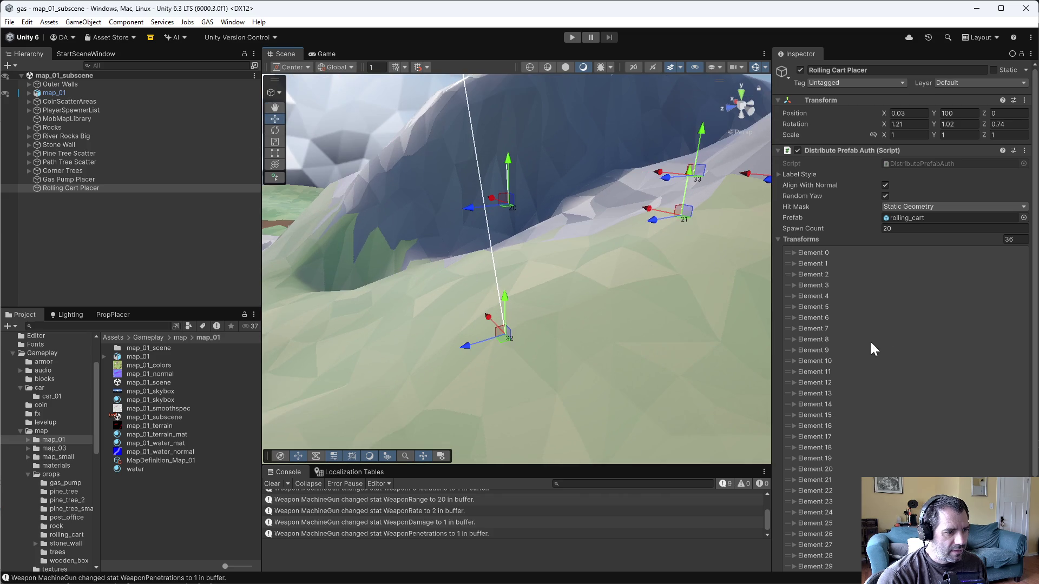
mouse_move(502, 349)
mouse_down()
mouse_move(599, 248)
mouse_move(598, 320)
mouse_move(769, 233)
mouse_move(645, 244)
mouse_move(638, 260)
mouse_up()
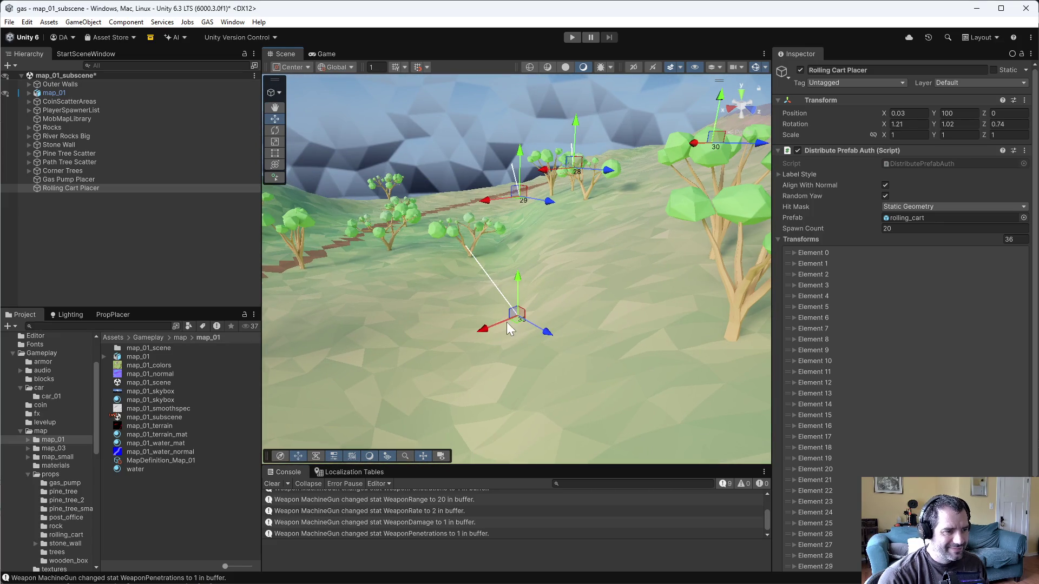
Snap all cart points to the ground again and check the row of markers 25–30
click(1025, 150)
click(951, 323)
mouse_move(535, 261)
mouse_down()
mouse_move(614, 243)
mouse_move(624, 251)
mouse_move(522, 278)
mouse_move(624, 292)
mouse_move(787, 278)
mouse_move(811, 262)
mouse_up()
drag(622, 278, 716, 277)
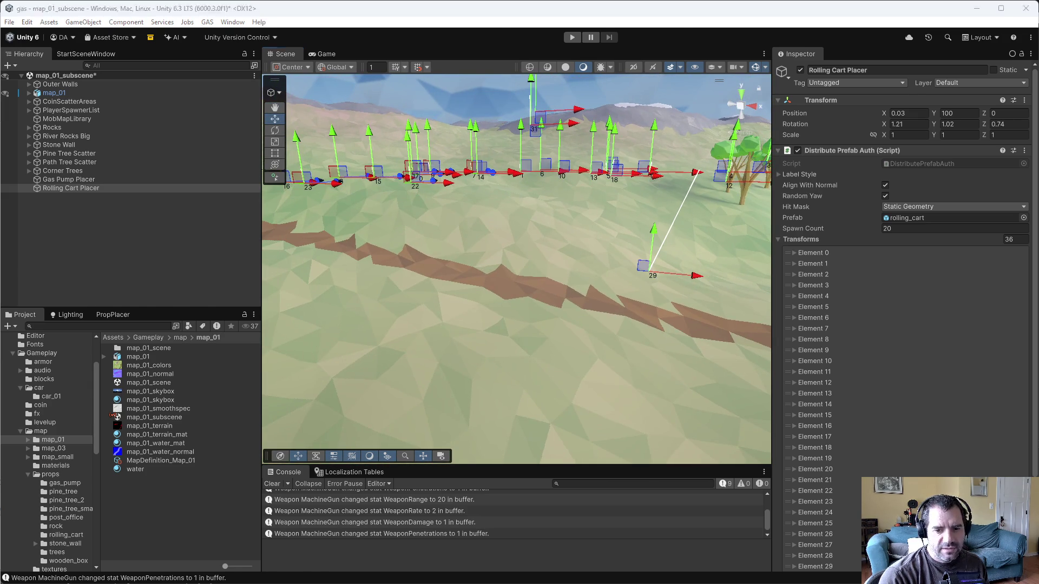
key(alt+Tab)
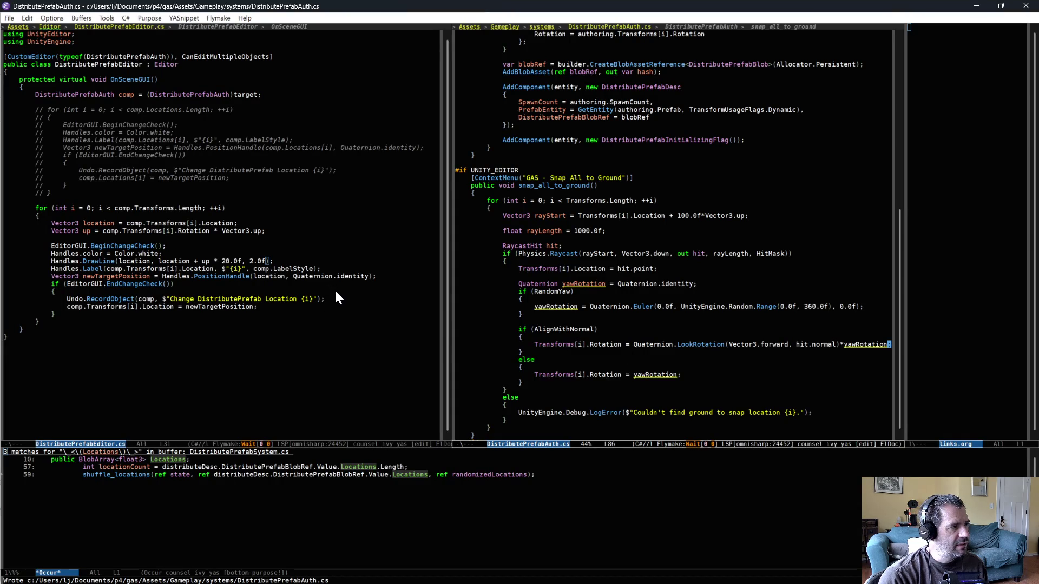
In the AlignWithNormal branch, add float dot = Vector3.Dot(Vector3.up, hit.normal)
scroll(701, 375, down, 3)
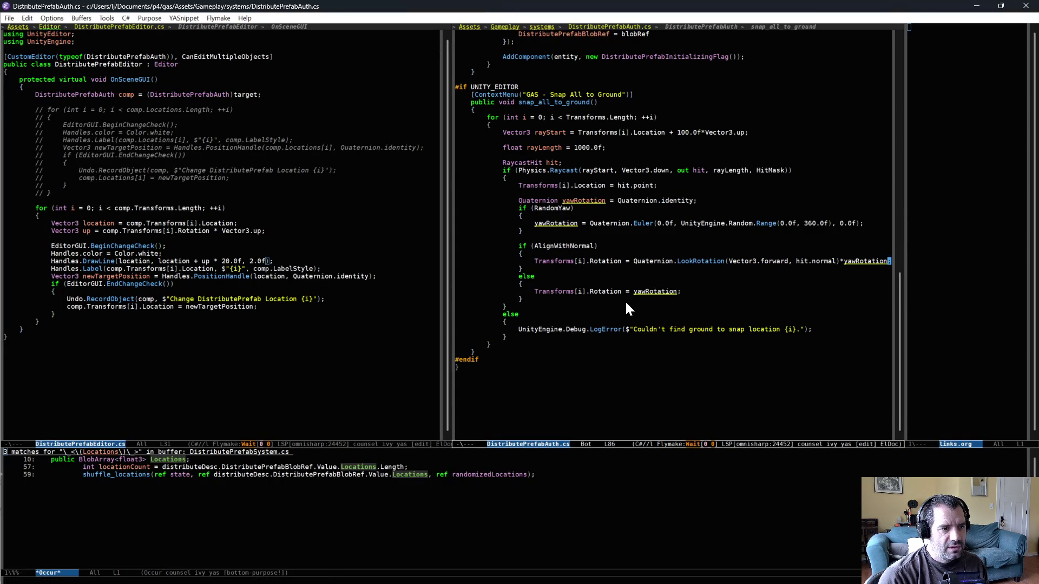
click(600, 261)
key(Up)
key(Return)
key(ctrl+o)
text(float 3)
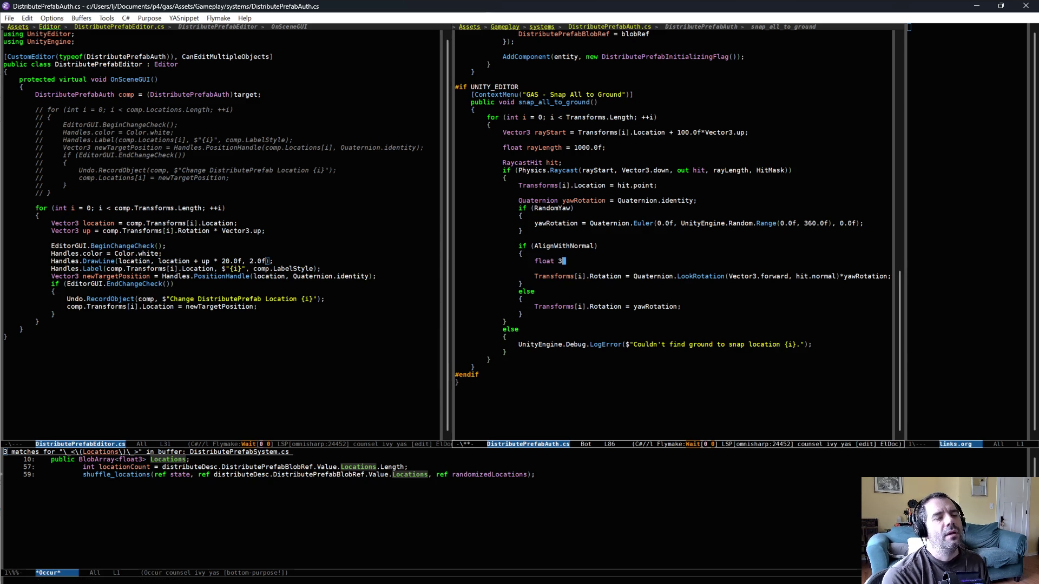
key(BackSpace)
text(dot = Mathf.do)
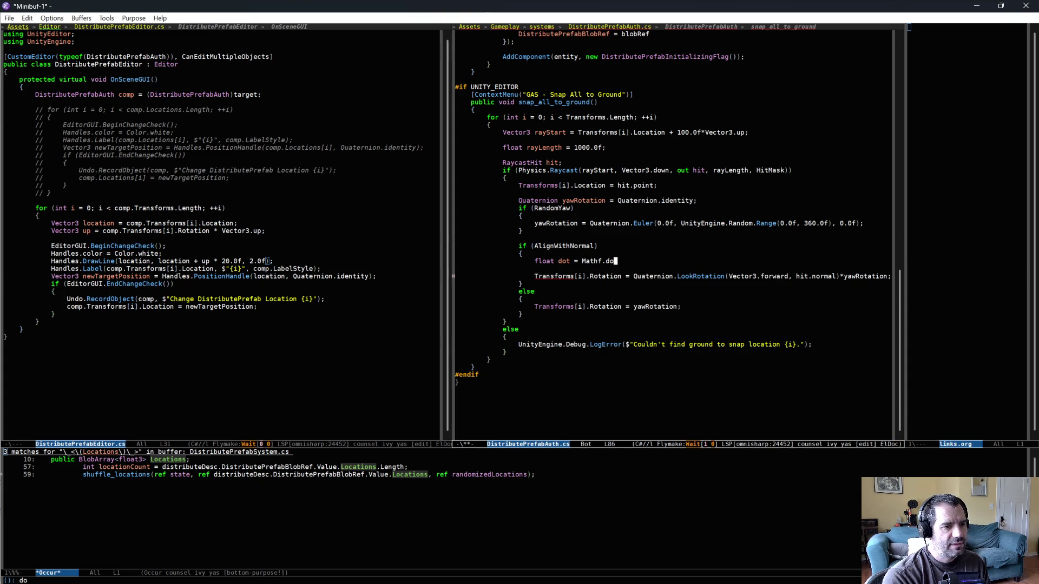
text(D)
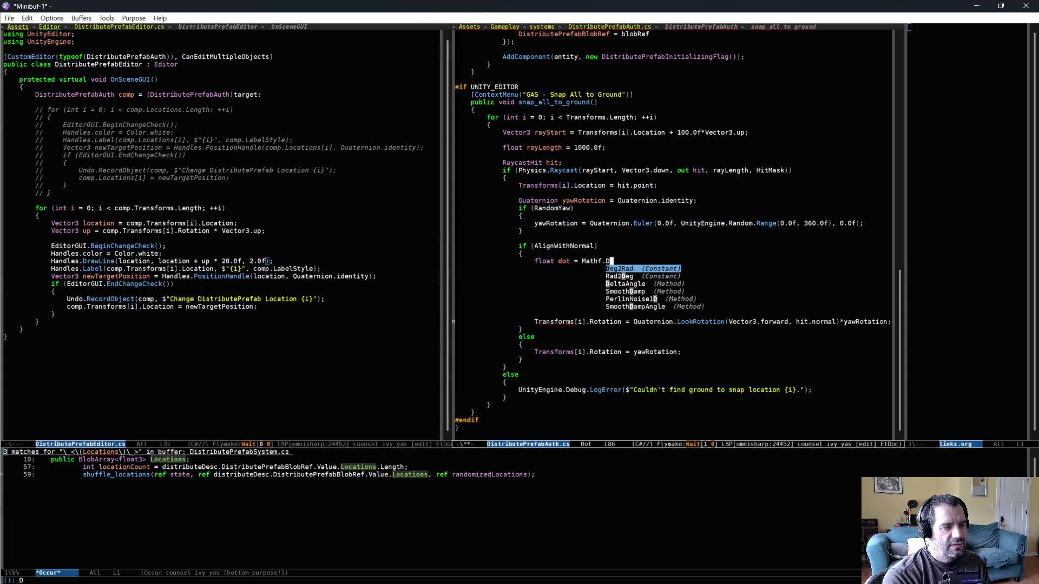
key(BackSpace)
key(BackSpace)
key(BackSpace)
key(BackSpace)
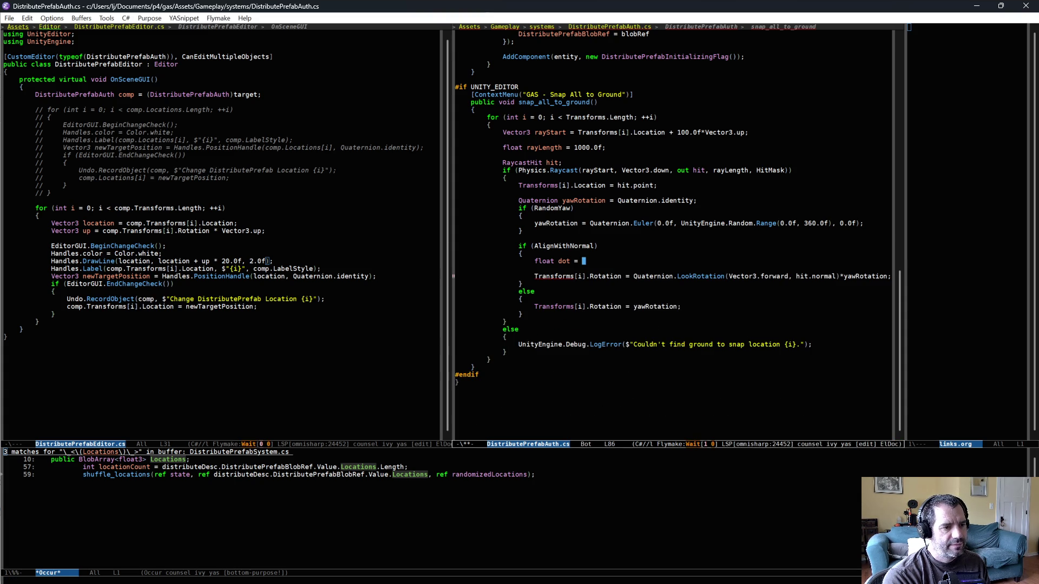
text(Vector3.)
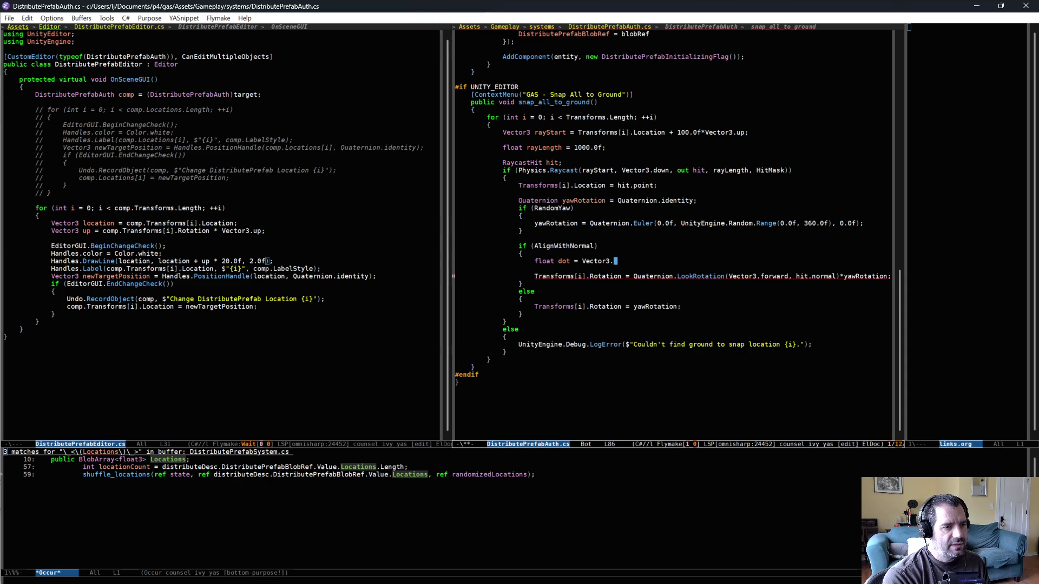
text(Dot()
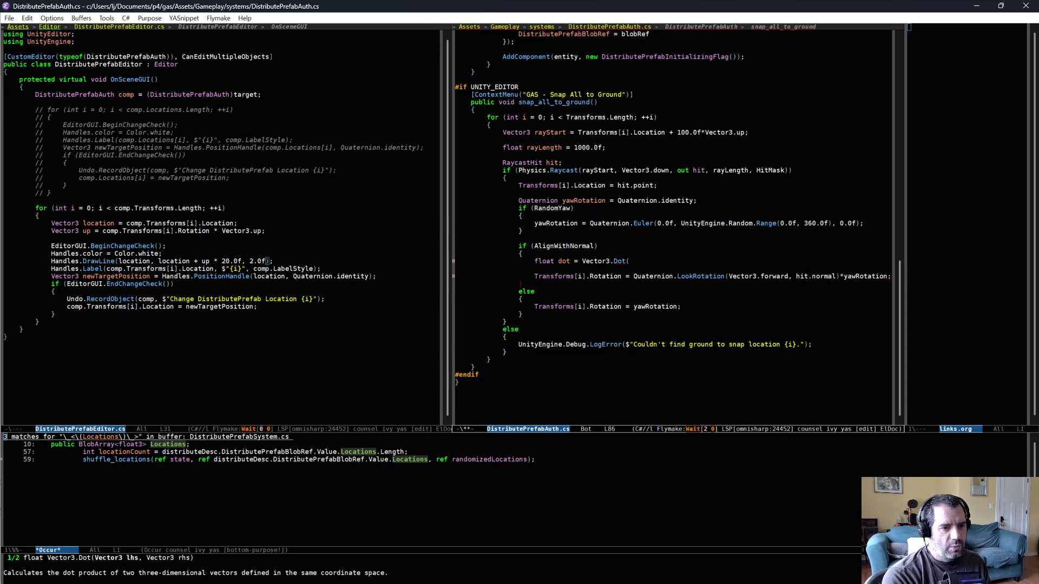
text(Vector3.up)
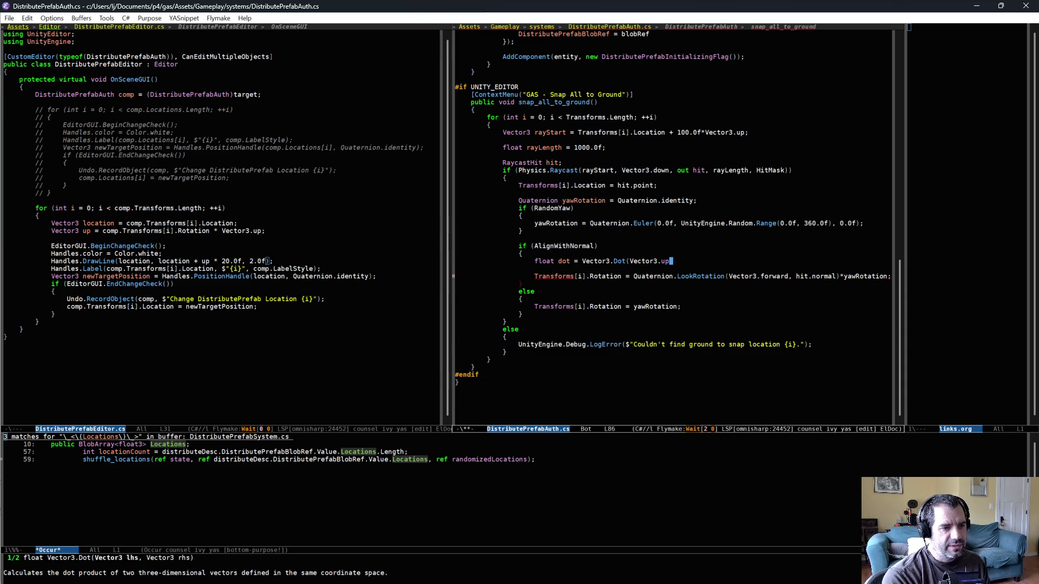
text(,hit.)
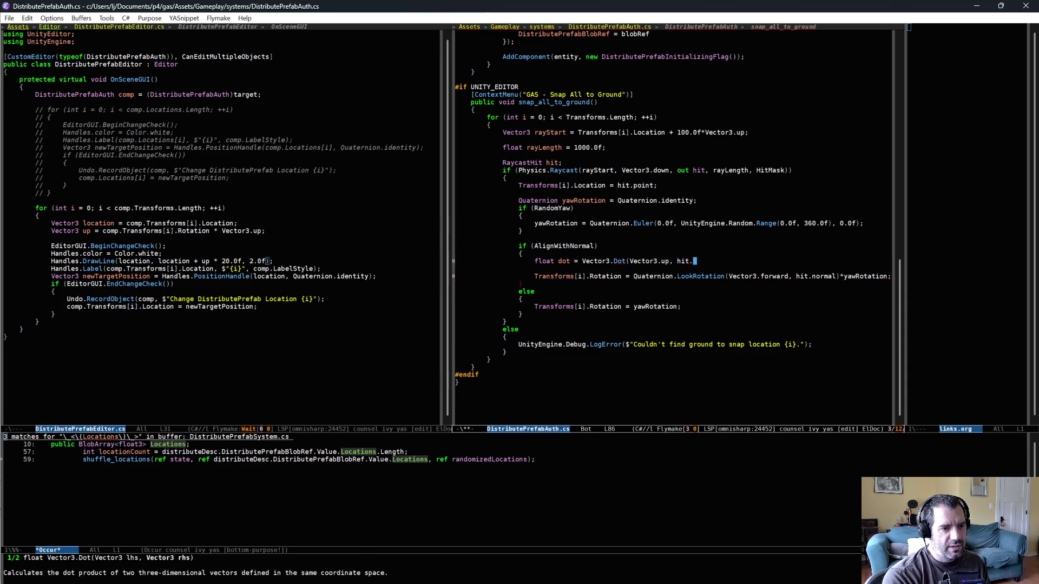
text();)
key(Return)
text(if (Mat)
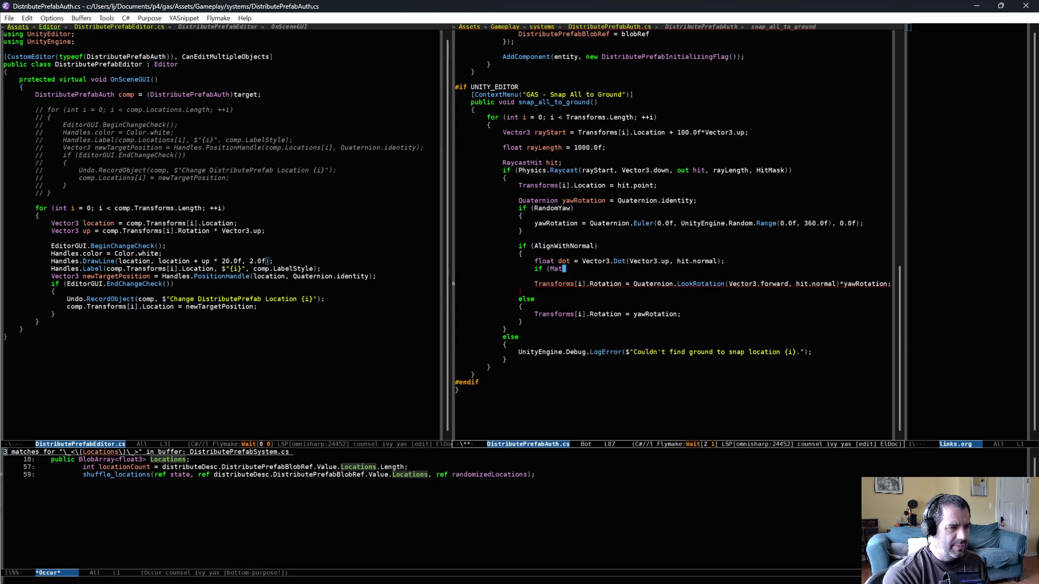
Add float angleFromUp = Mathf.Acos(dot) * Mathf.Rad2Deg on one line
text(h)
key(BackSpace)
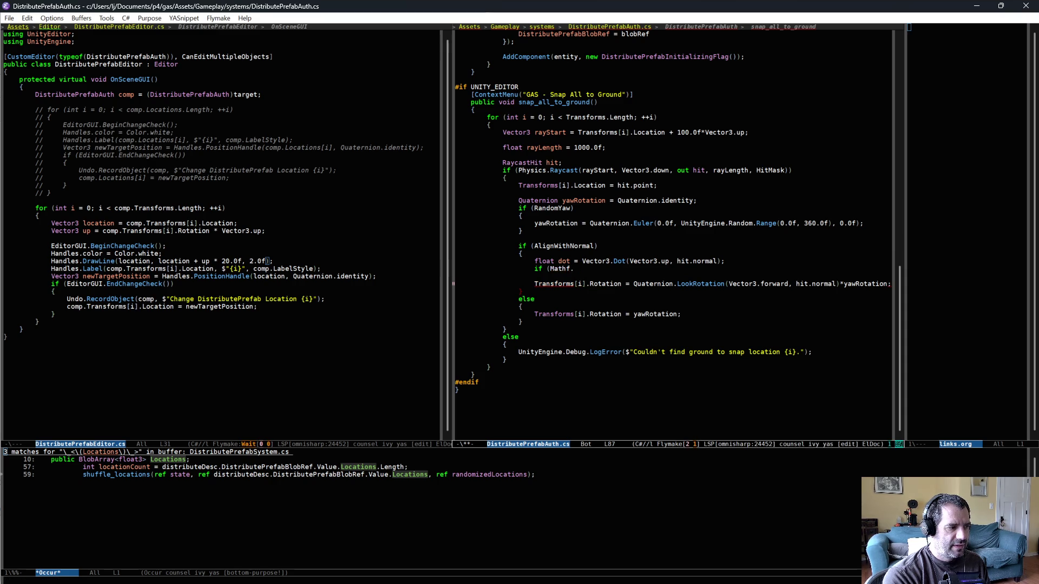
text(aco)
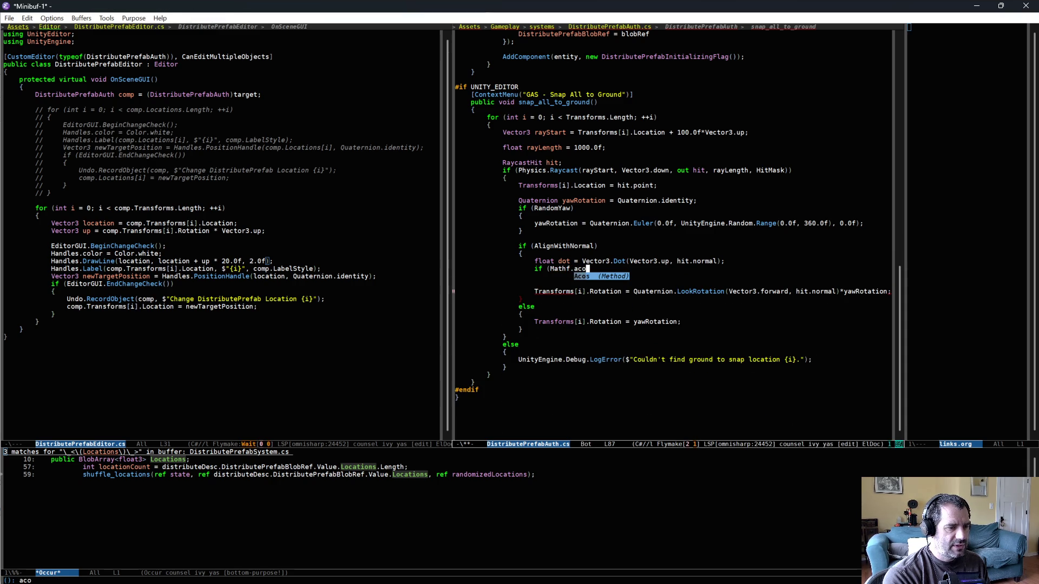
key(Return)
text((dot)
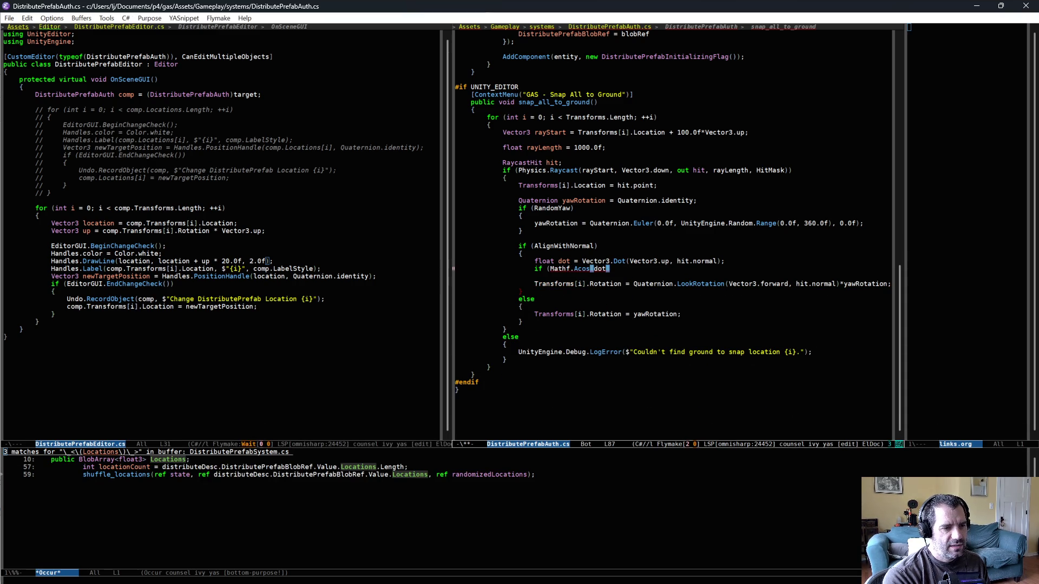
key(ctrl+shift+Return)
text(float a)
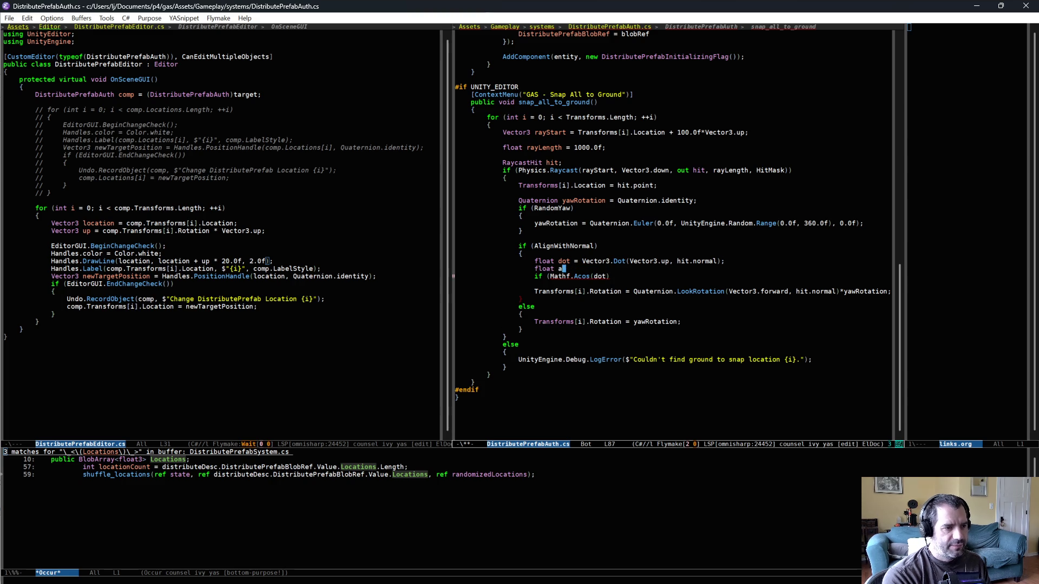
text(ngleFromUp =)
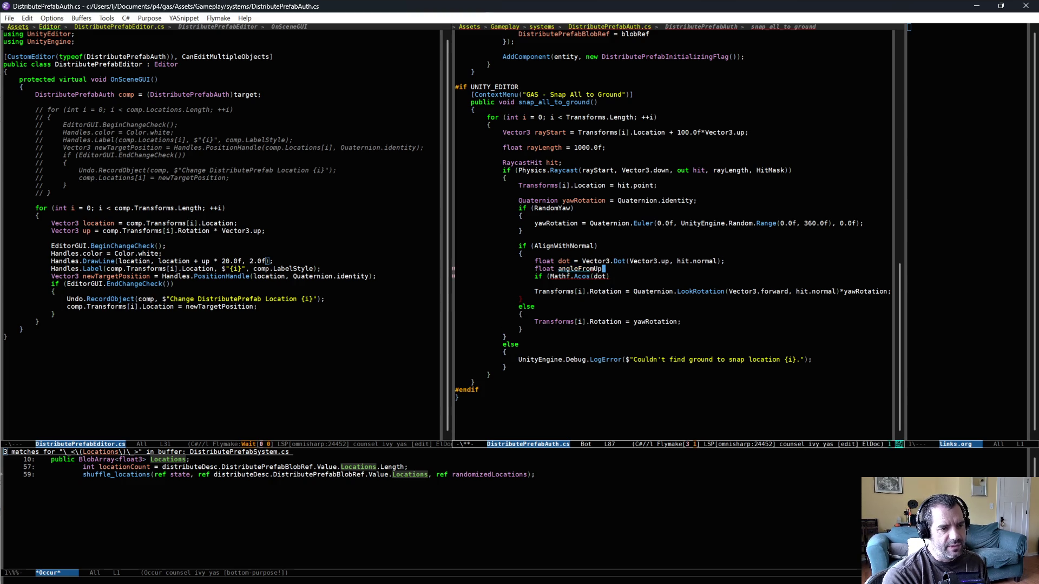
key(alt+d)
key(ctrl+d)
key(ctrl+d)
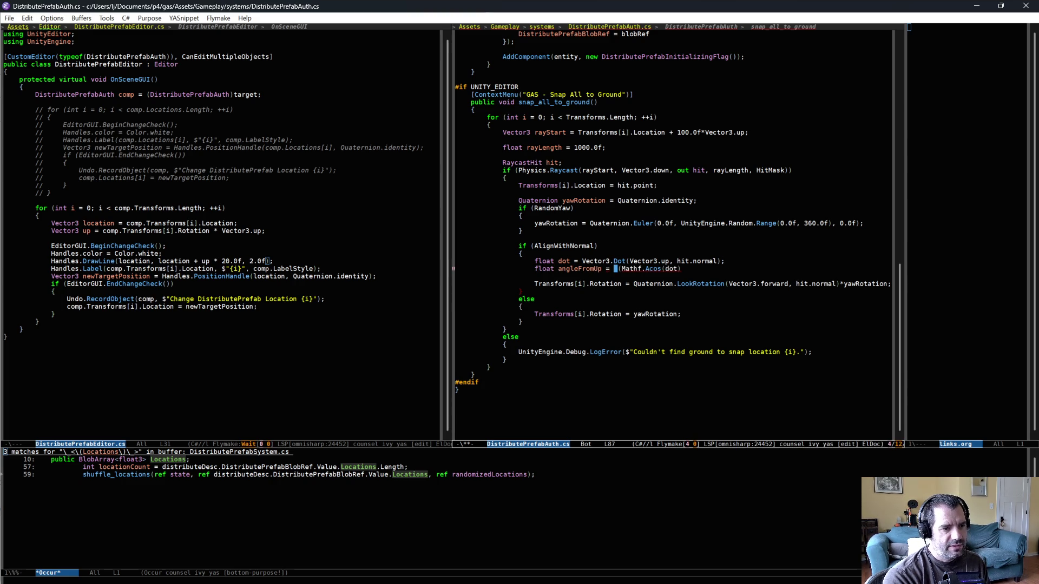
key(Right)
key(Right)
key(Right)
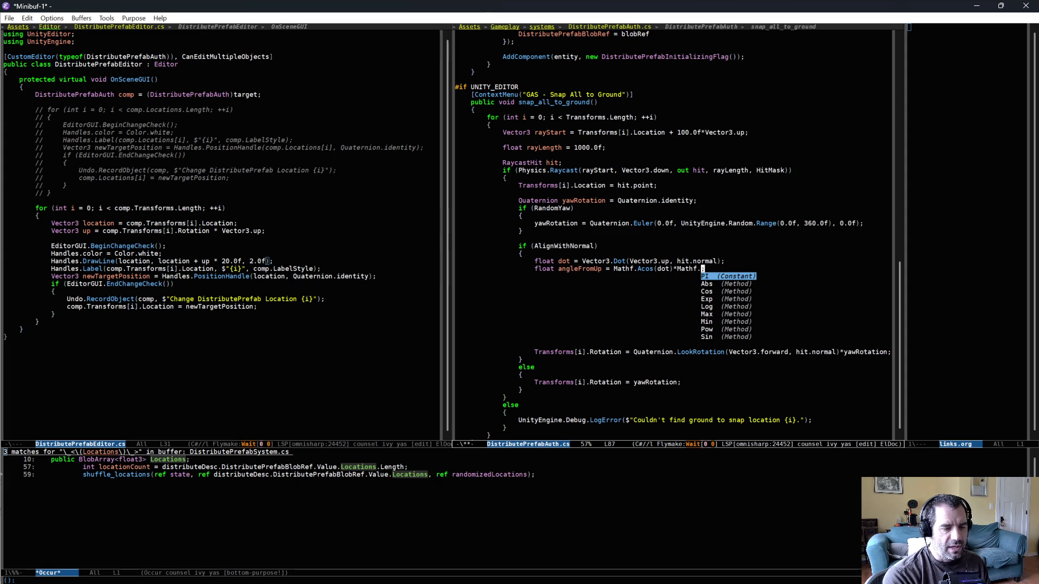
text(Rad2Deg;)
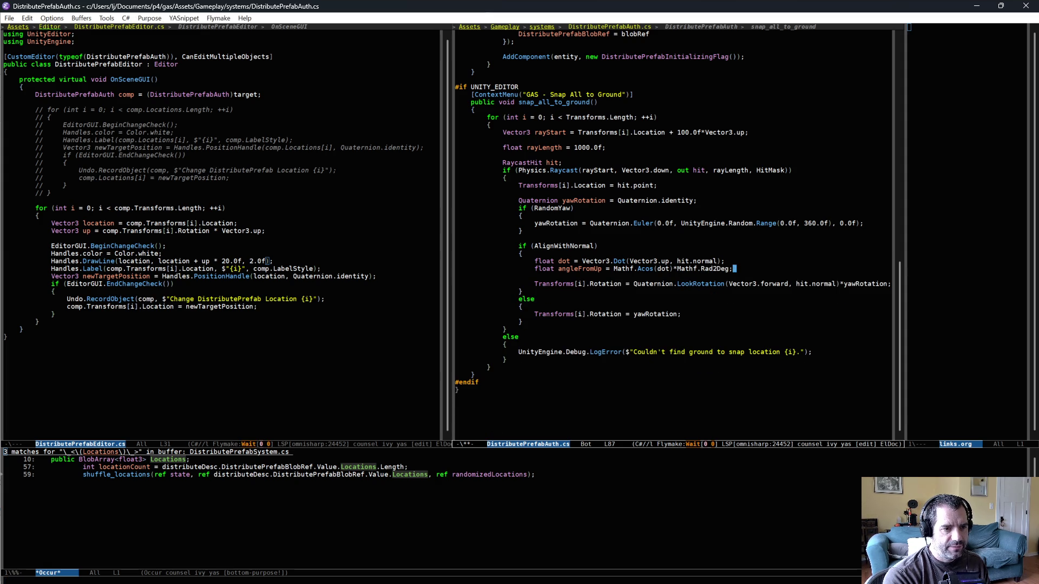
Begin an 'if (angleFromUp > 5.0f' check with a braced block for the warning log
key(Return)
text(if (angleFromUp > 5.0f)
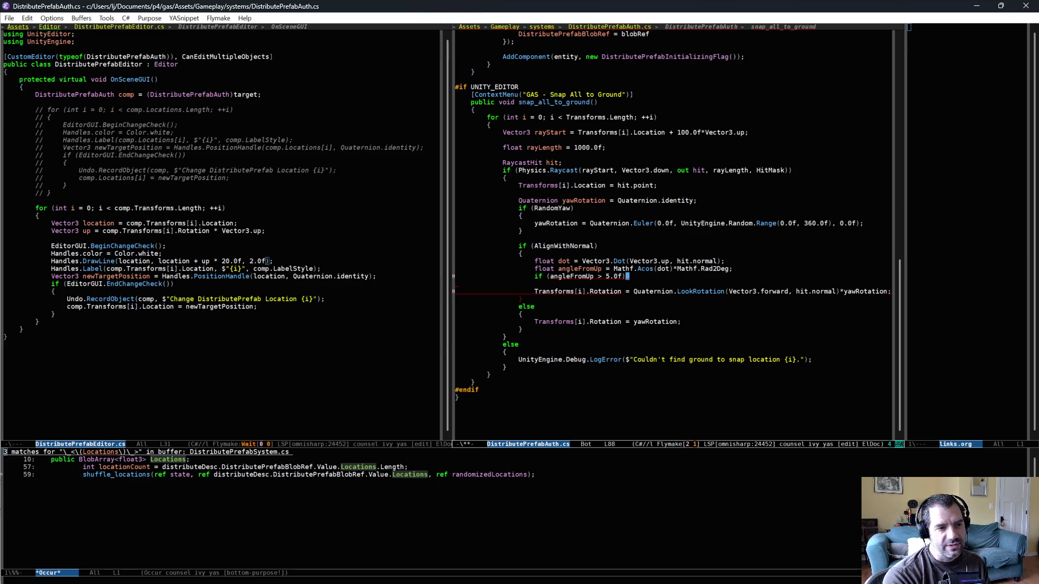
key(Return)
text({)
key(Return)
Write a Debug.Log reporting 'Prefab {i} has large normal angle from up: {angleFromUp} deg.'
text(UnityEngine.Debug.Log($")
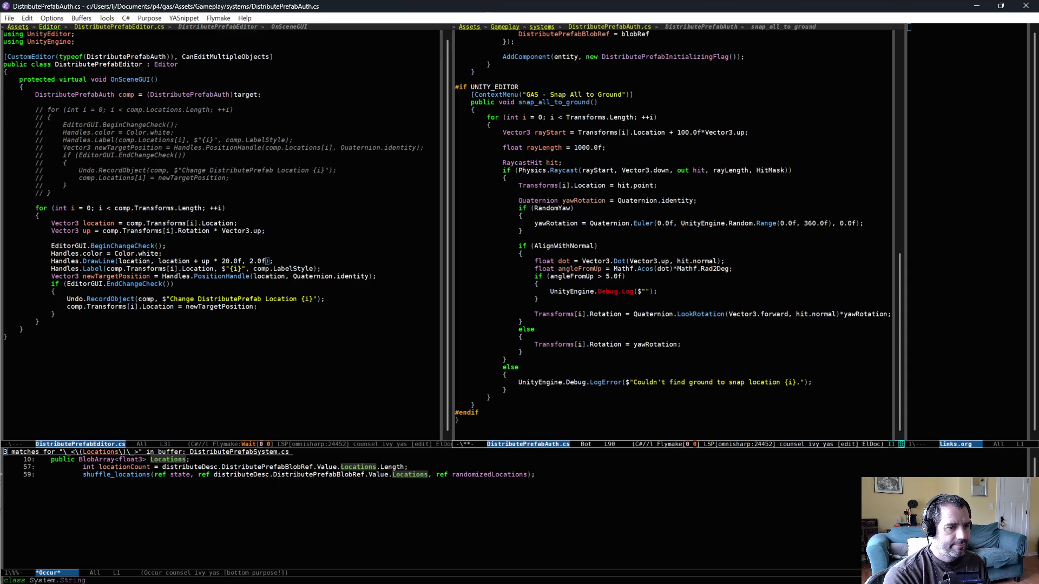
text({i})
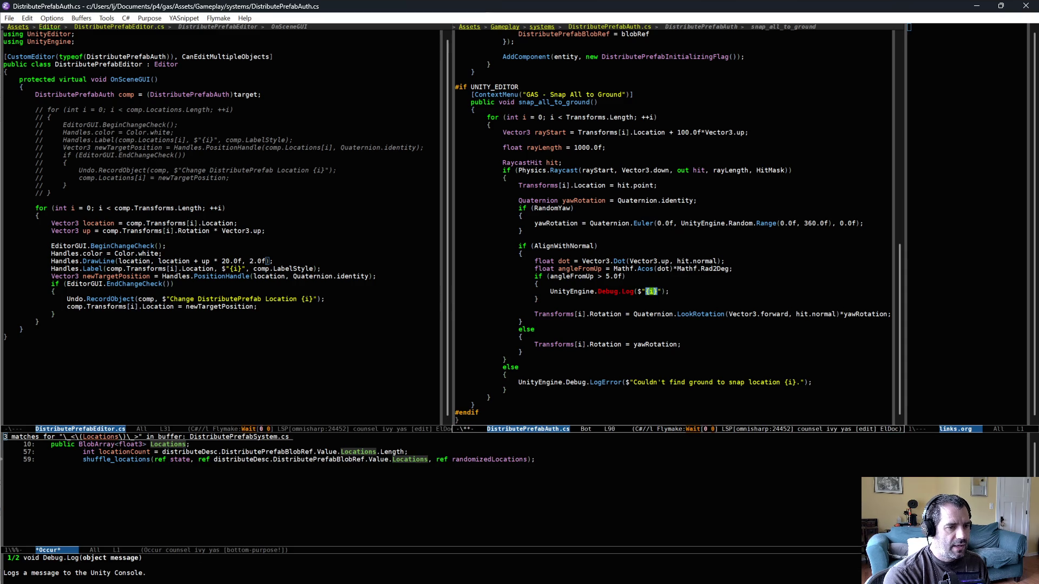
text(Prefab)
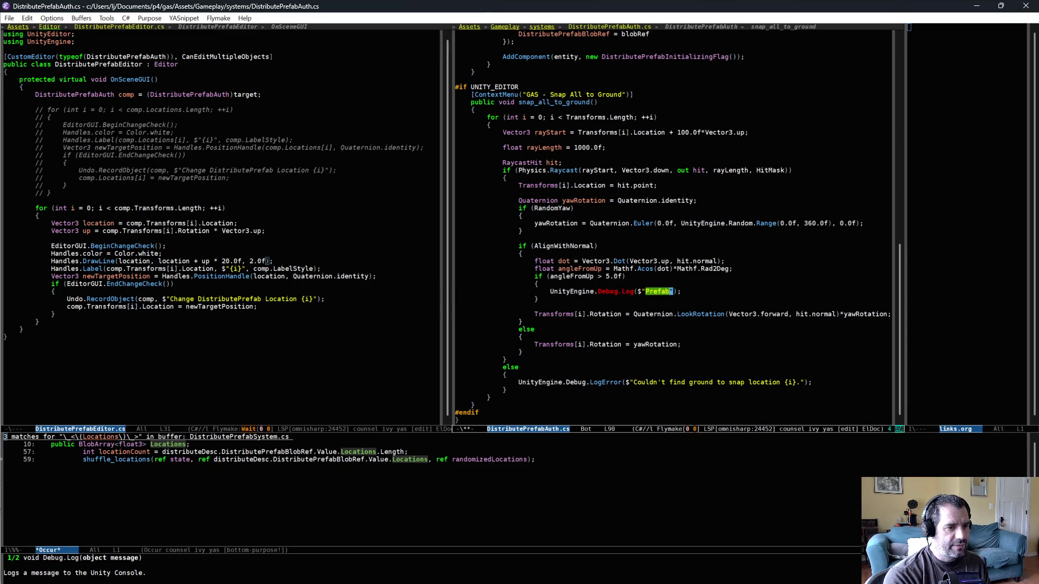
text( l)
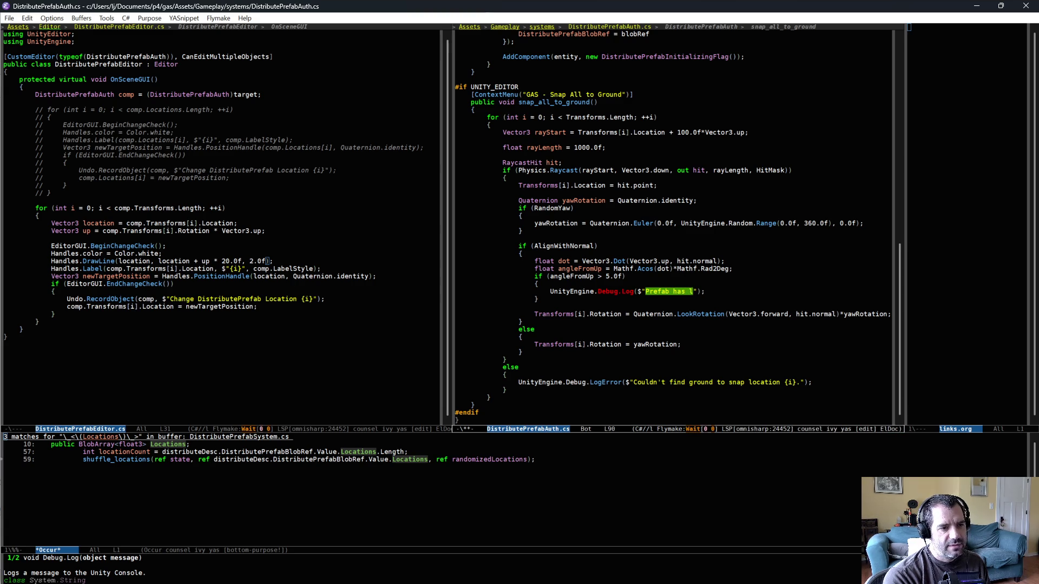
text(ge angle fro)
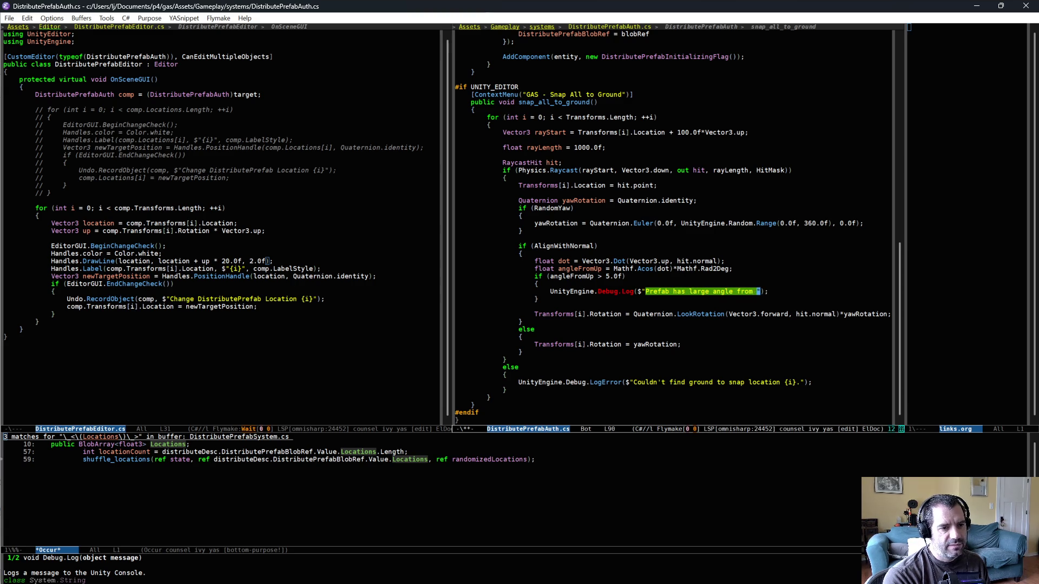
text(m)
text({)
key(BackSpace)
text(eFromUp})
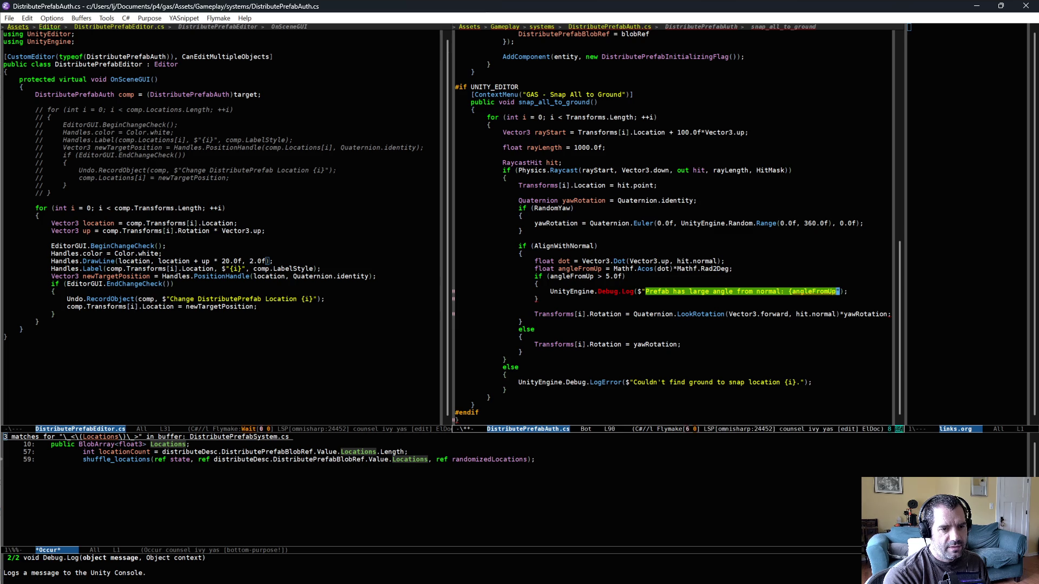
text( deg.)
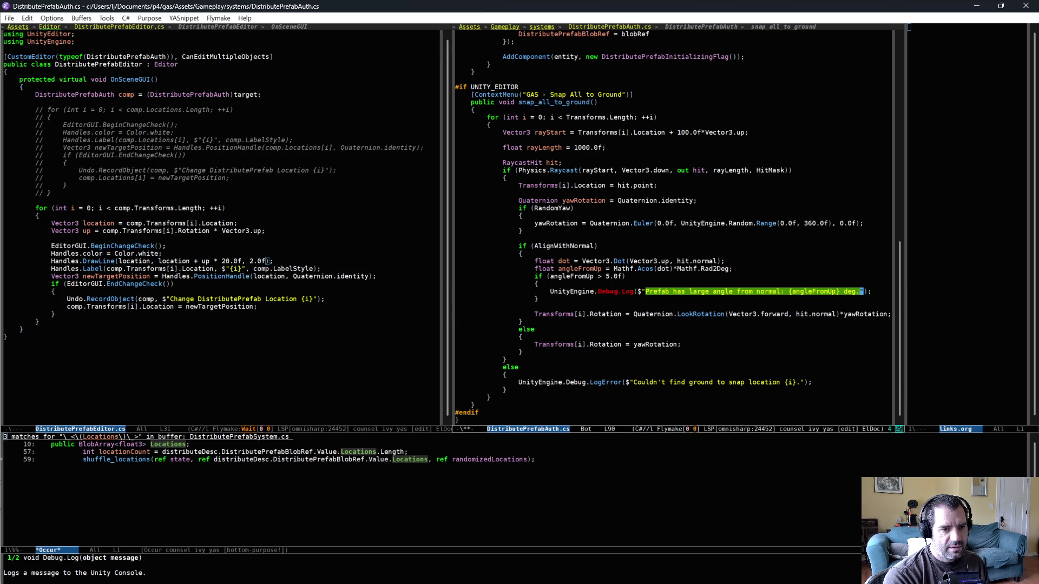
key(alt+b)
key(alt+d)
text(up)
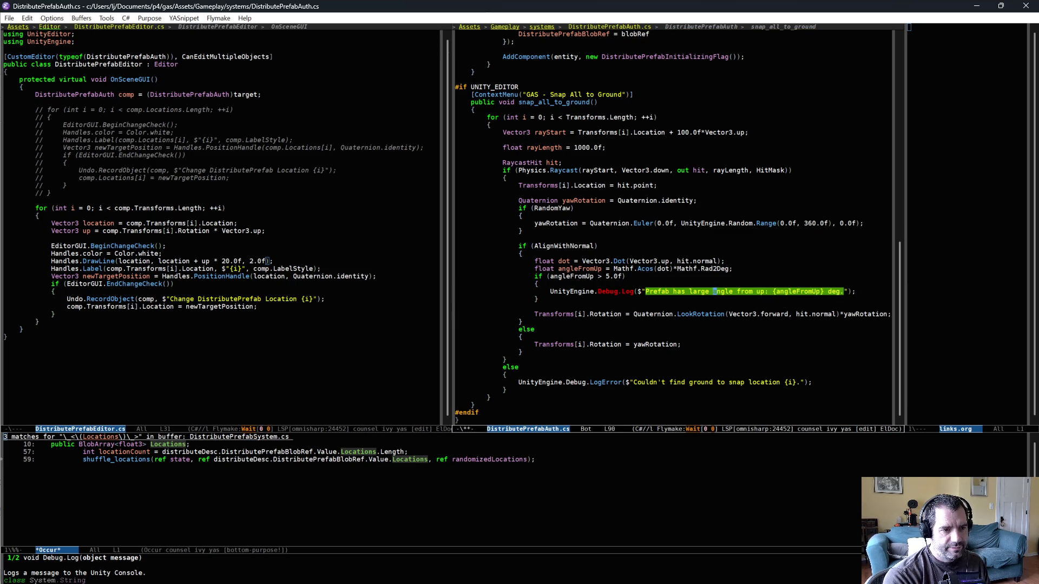
text(normal )
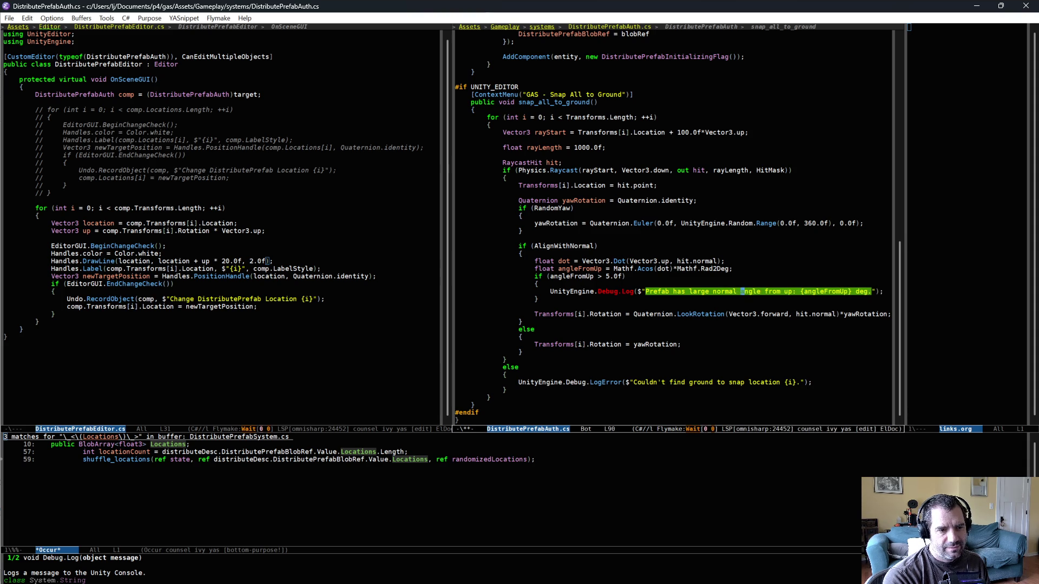
text({i})
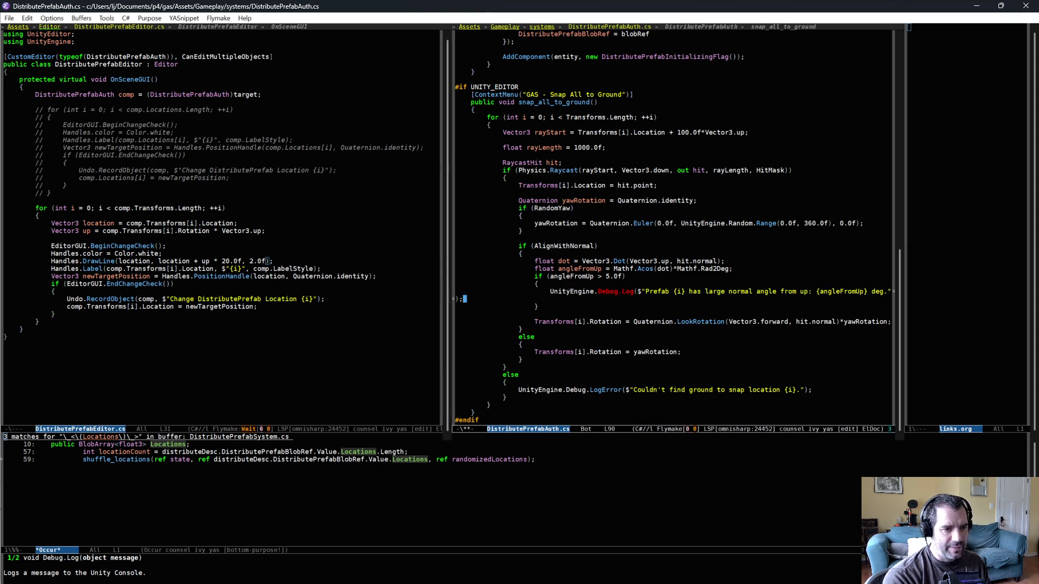
Save DistributePrefabAuth.cs and return to Unity so it recompiles
key(ctrl+x)
key(ctrl+s)
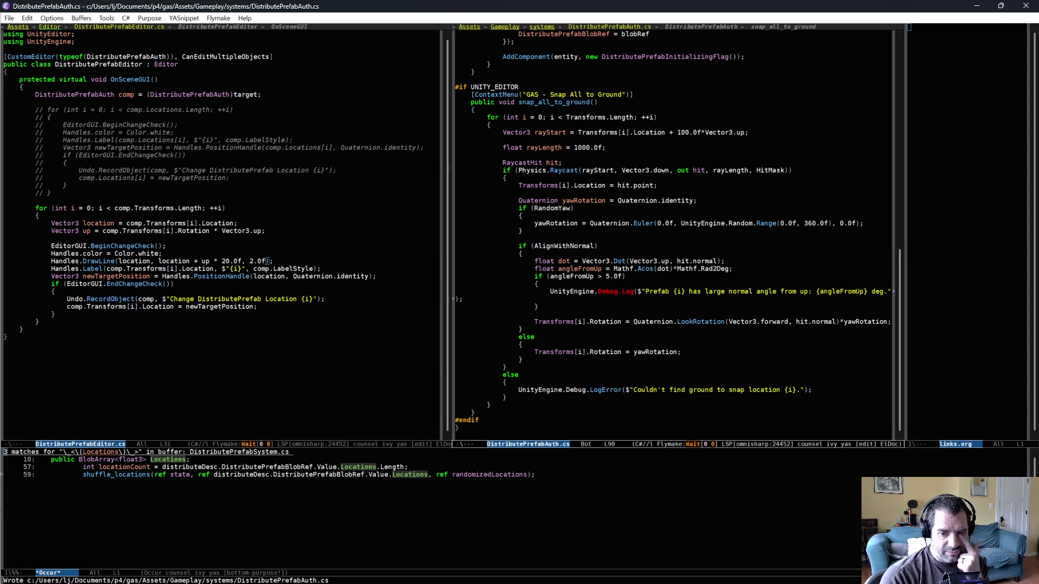
key(alt+Tab)
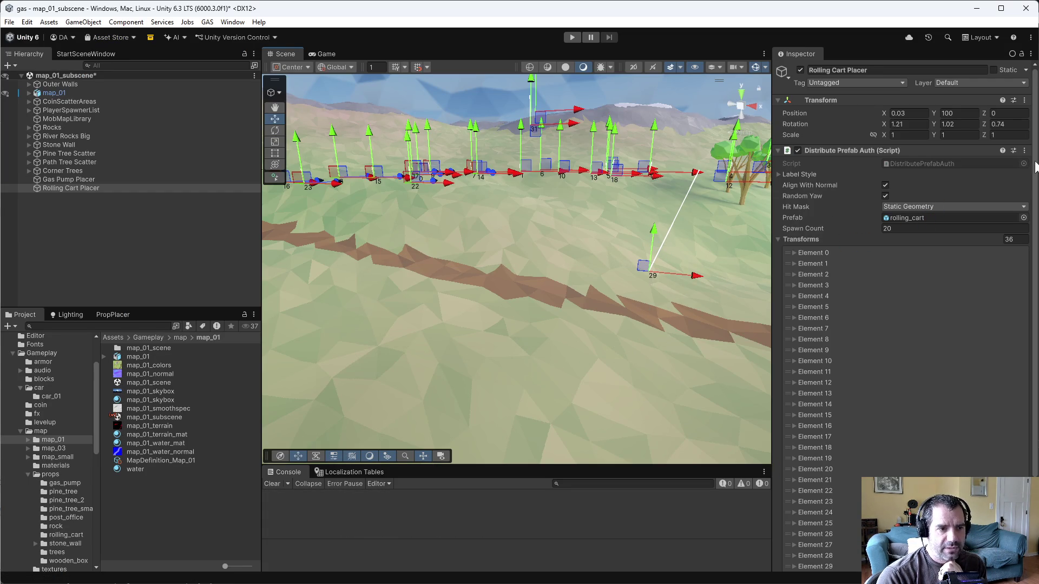
Re-snap all cart points to the ground and enlarge the Console
click(1024, 150)
click(968, 325)
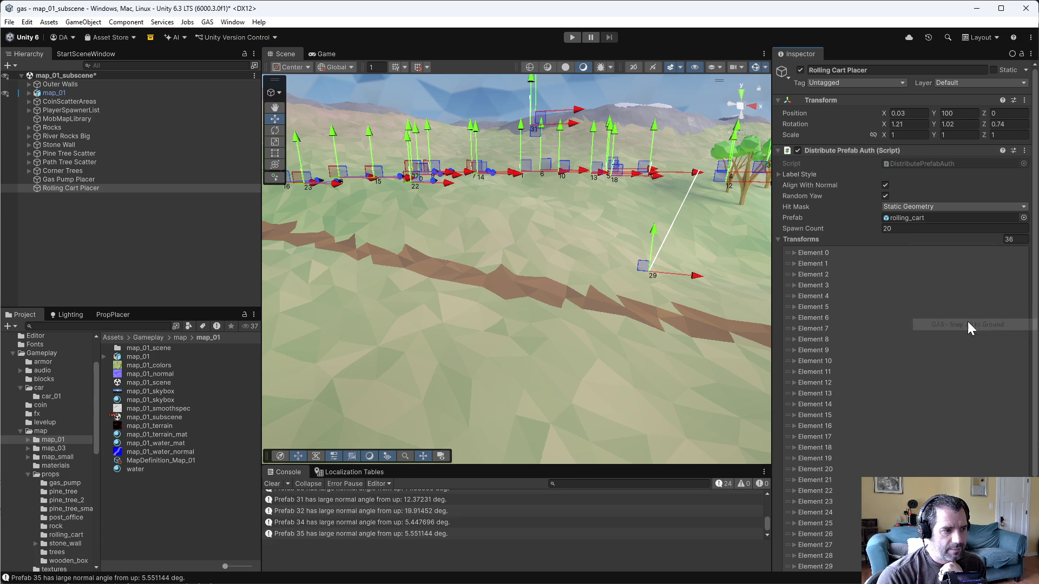
drag(499, 465, 513, 360)
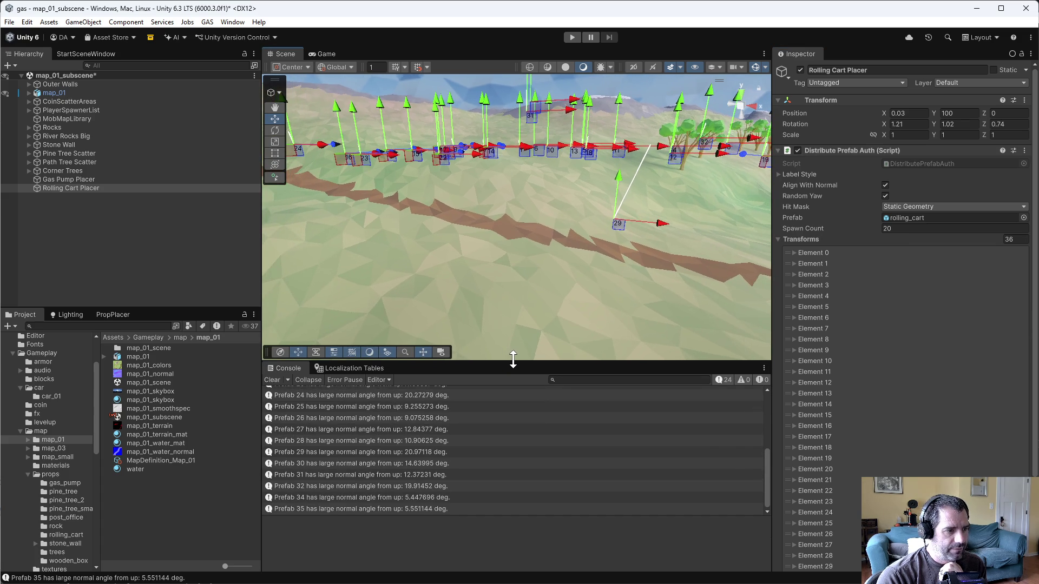
Select the Prefab 18 warning (21.6°) and orbit the scene toward cart point 18
click(429, 452)
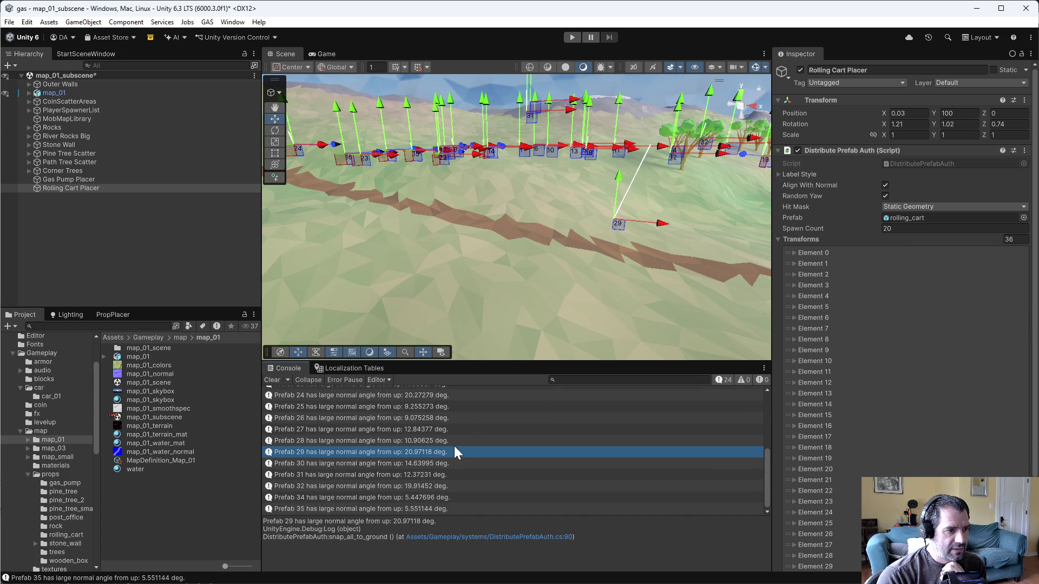
scroll(453, 449, up, 2)
scroll(452, 461, down, 1)
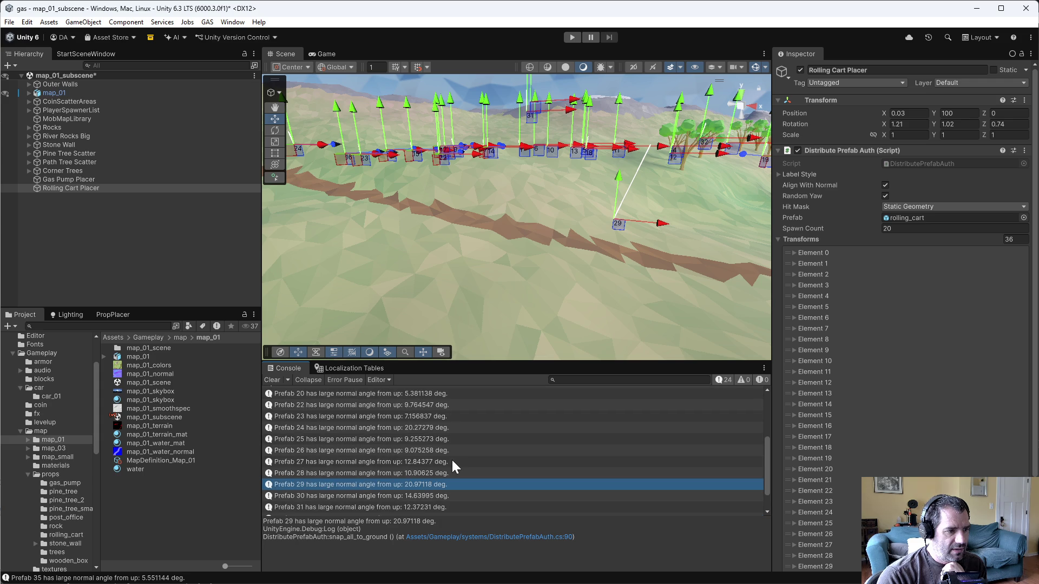
scroll(441, 437, up, 1)
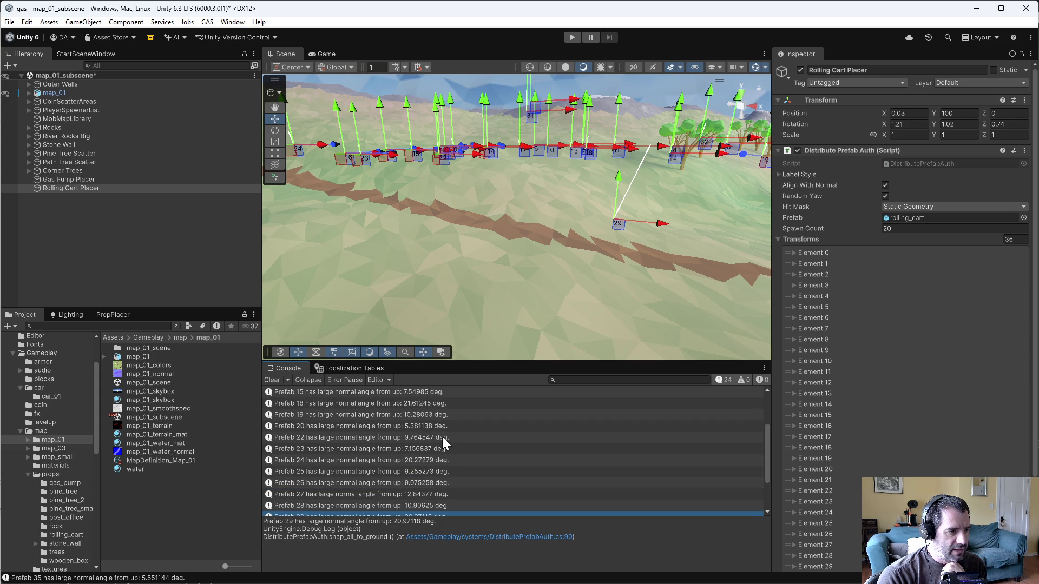
click(422, 404)
mouse_move(517, 241)
mouse_down()
mouse_move(523, 203)
mouse_move(533, 220)
mouse_move(622, 239)
mouse_move(622, 248)
mouse_move(600, 288)
mouse_move(559, 297)
mouse_move(531, 277)
mouse_move(480, 268)
mouse_move(194, 242)
mouse_move(392, 251)
mouse_move(360, 262)
mouse_move(404, 253)
mouse_up()
key(q)
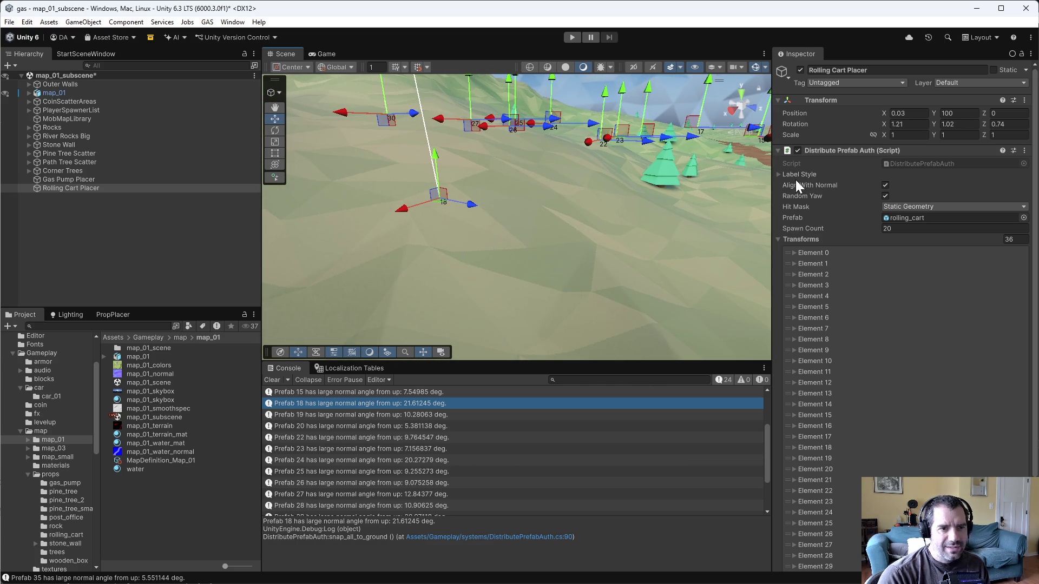
Set the Label Style font size to 24 and view the enlarged marker numbers 22–35
click(780, 174)
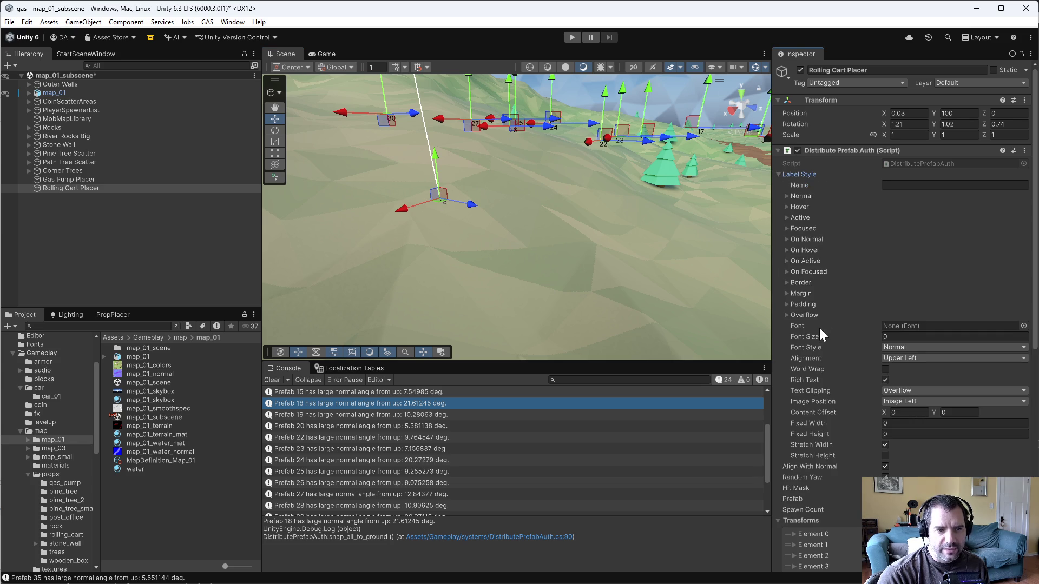
drag(814, 334, 824, 337)
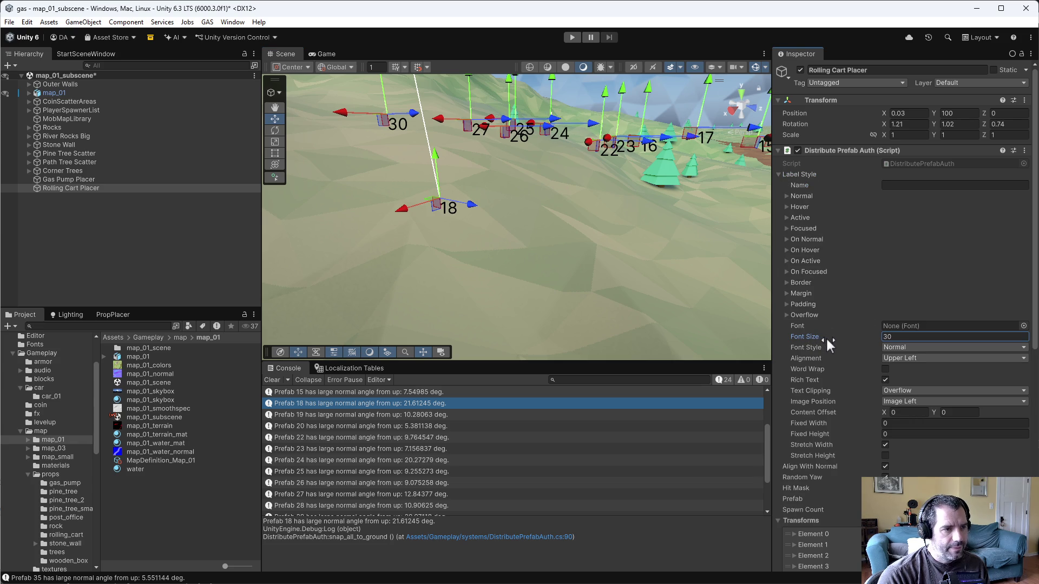
text(24)
click(337, 408)
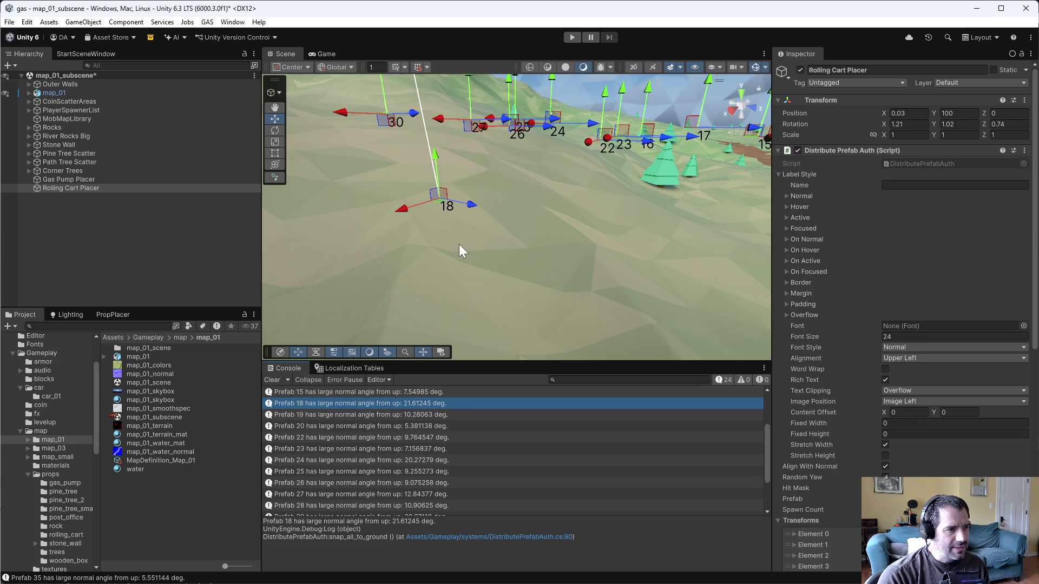
mouse_move(456, 232)
mouse_down()
mouse_move(176, 191)
mouse_move(226, 197)
mouse_up()
drag(379, 215, 328, 209)
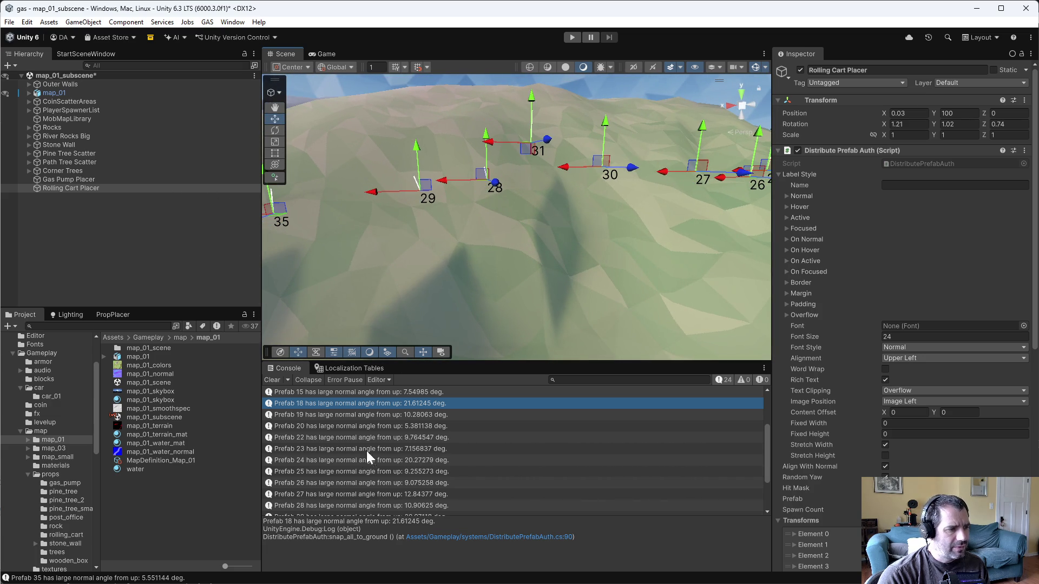
Review the Prefab 29, 28, 18 and 24 slope warnings, orbiting to each cart point
scroll(322, 482, down, 3)
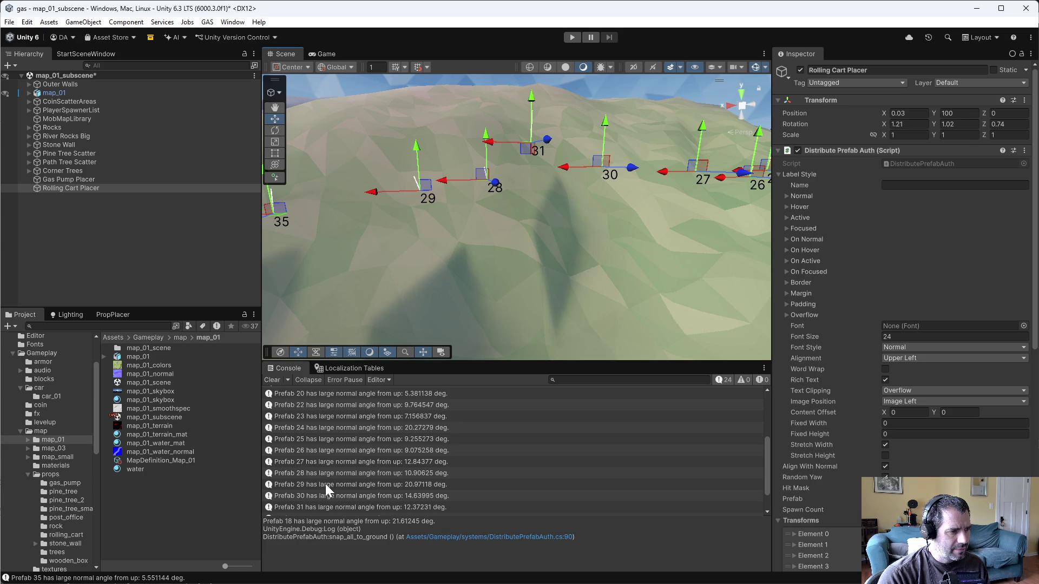
click(326, 484)
click(337, 475)
mouse_move(550, 216)
mouse_down()
mouse_move(646, 232)
mouse_move(554, 329)
mouse_up()
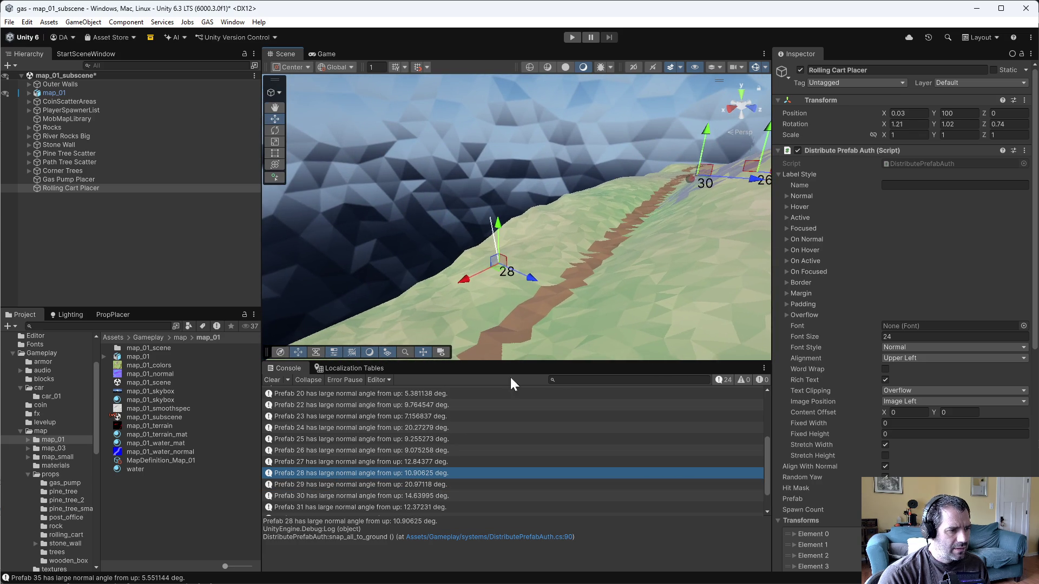
scroll(379, 422, up, 1)
click(324, 406)
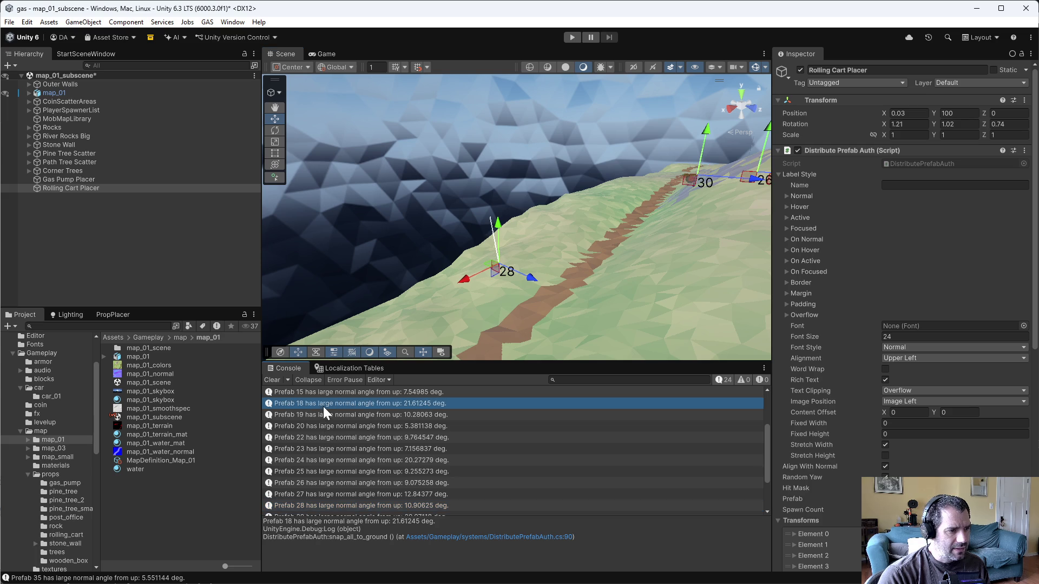
click(424, 460)
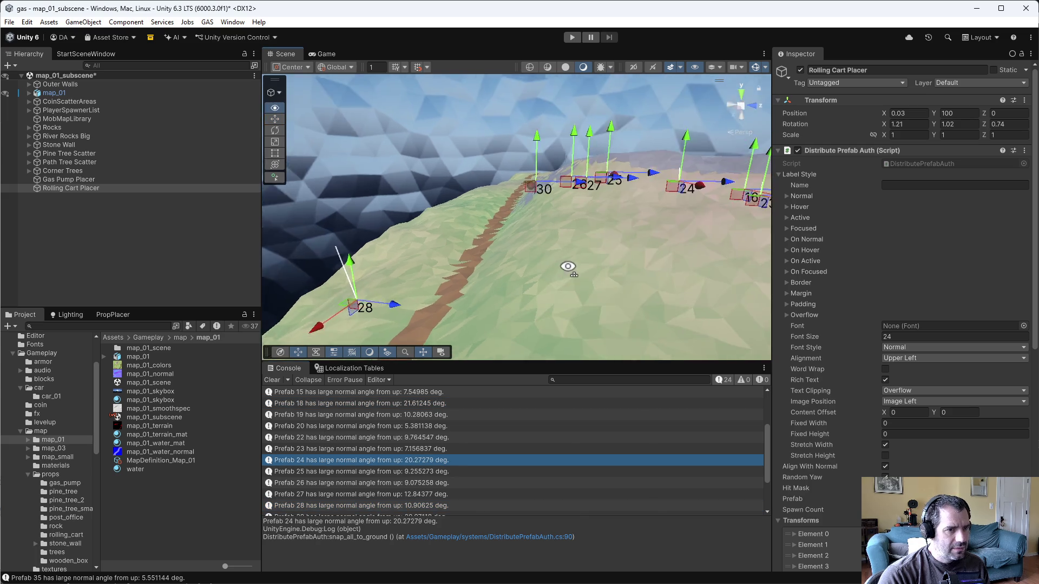
mouse_move(538, 259)
mouse_down()
mouse_move(777, 262)
mouse_move(379, 259)
mouse_move(655, 254)
mouse_move(411, 277)
mouse_move(401, 289)
mouse_move(227, 271)
mouse_move(199, 293)
mouse_move(206, 270)
mouse_move(31, 248)
mouse_move(1002, 243)
mouse_move(869, 229)
mouse_move(593, 242)
mouse_up()
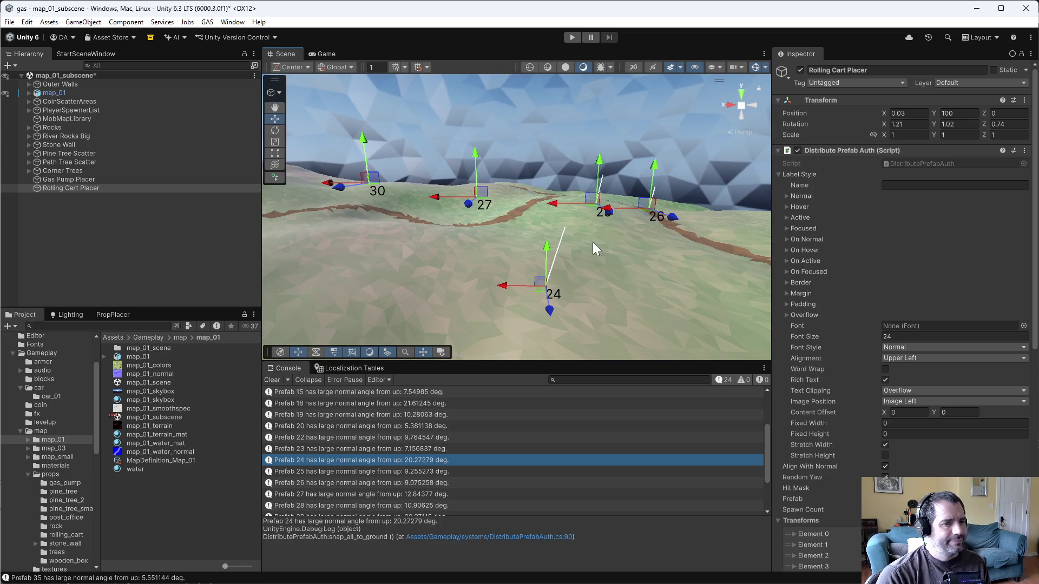
Collapse Label Style and frame the Rolling Cart Placer in the scene
click(779, 174)
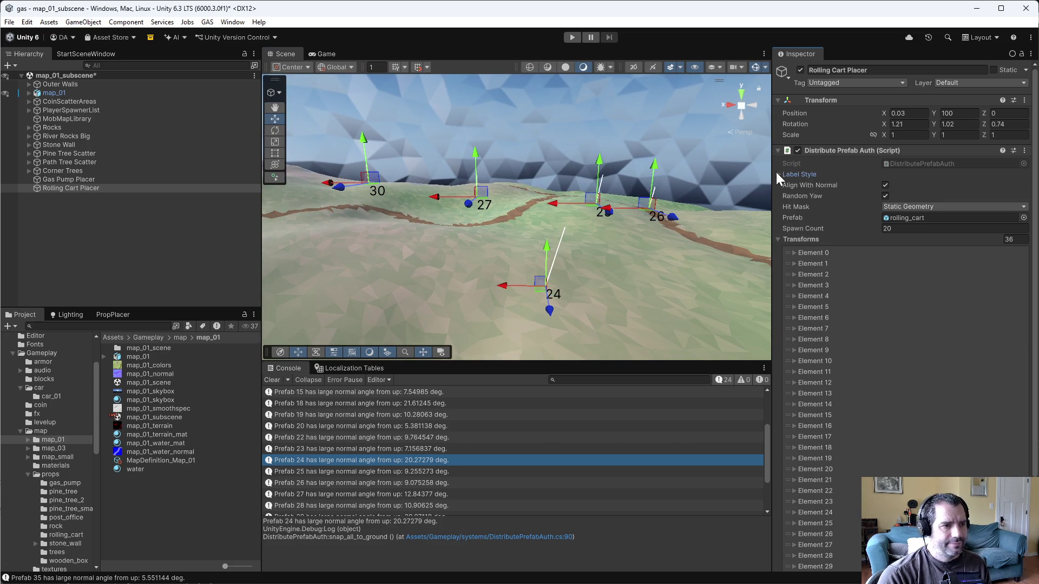
double_click(59, 180)
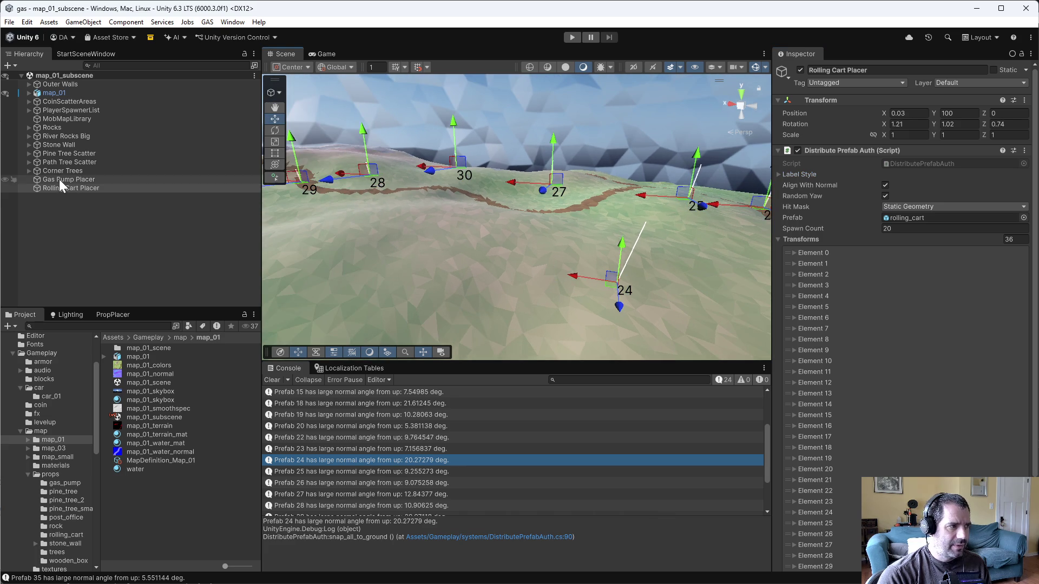
double_click(66, 188)
mouse_move(599, 268)
mouse_down()
mouse_move(638, 259)
mouse_move(596, 277)
mouse_up()
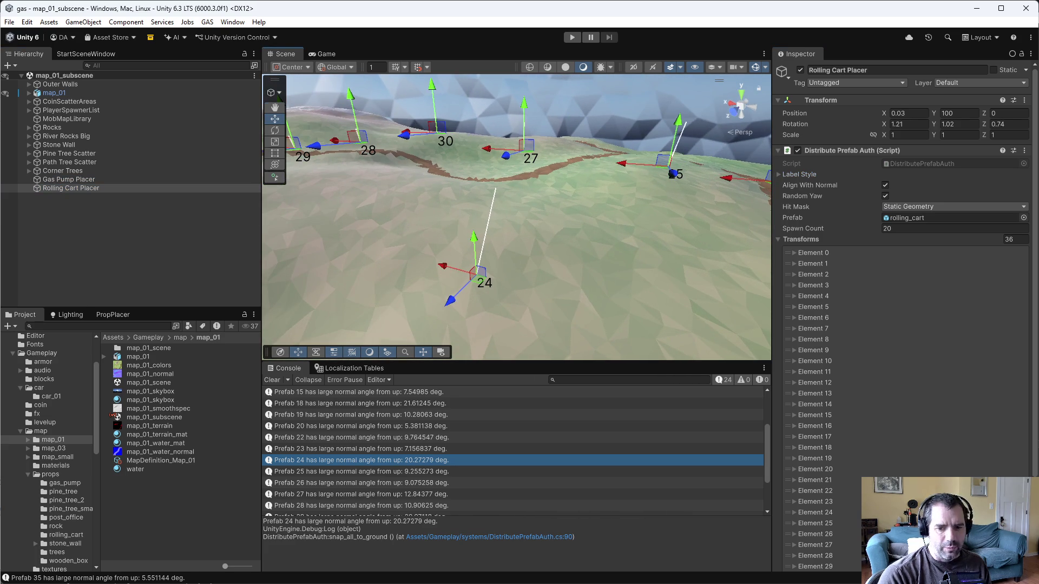
Raise the line 88 angle threshold from 5.0f to 10.0f and save the script
key(alt+Tab)
click(611, 277)
key(BackSpace)
text(10)
key(ctrl+x)
key(ctrl+s)
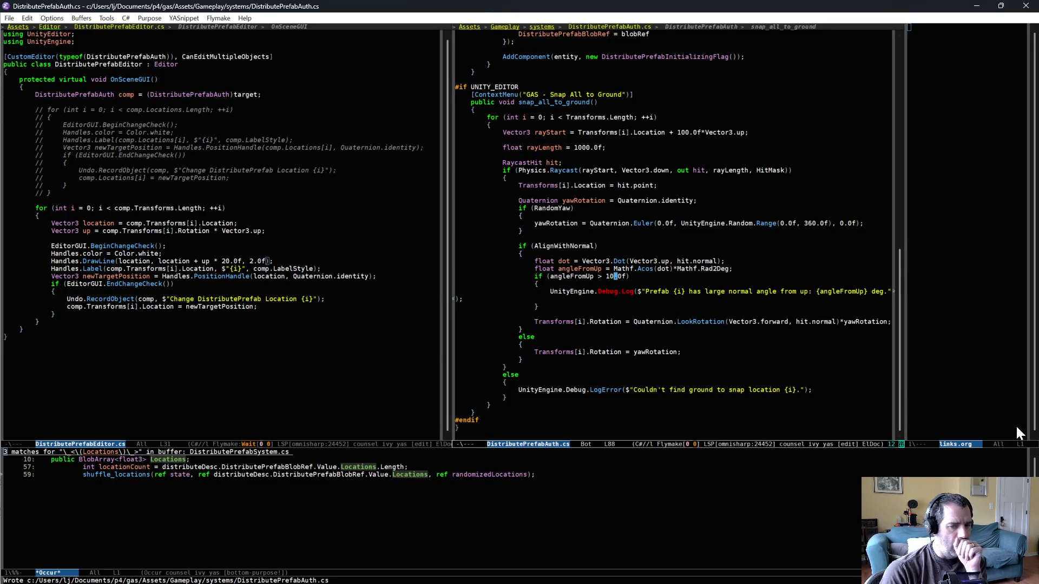
key(alt+Tab)
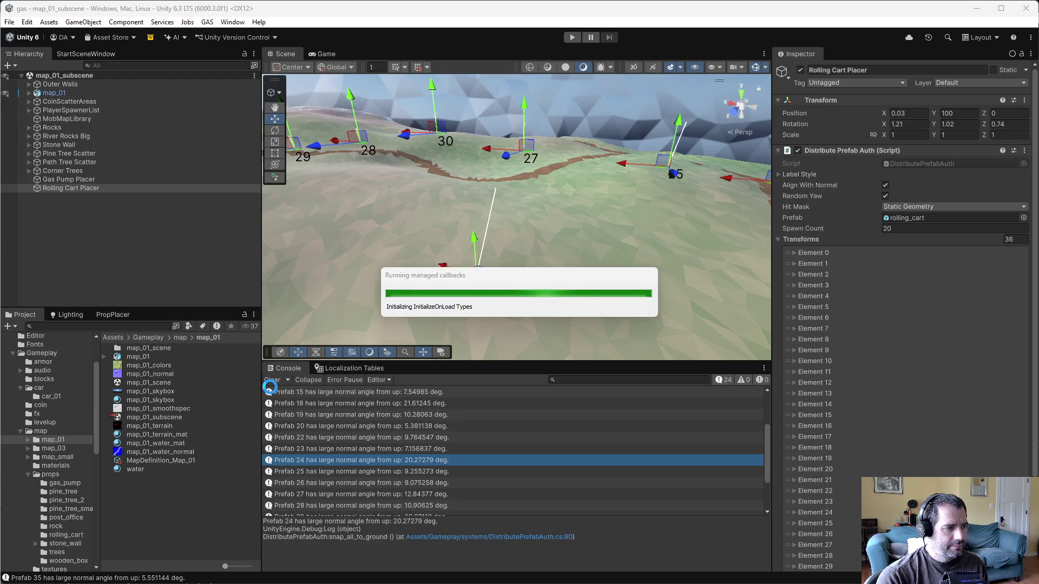
Clear the Console and rerun GAS - Snap All to Ground on the cart points
click(272, 380)
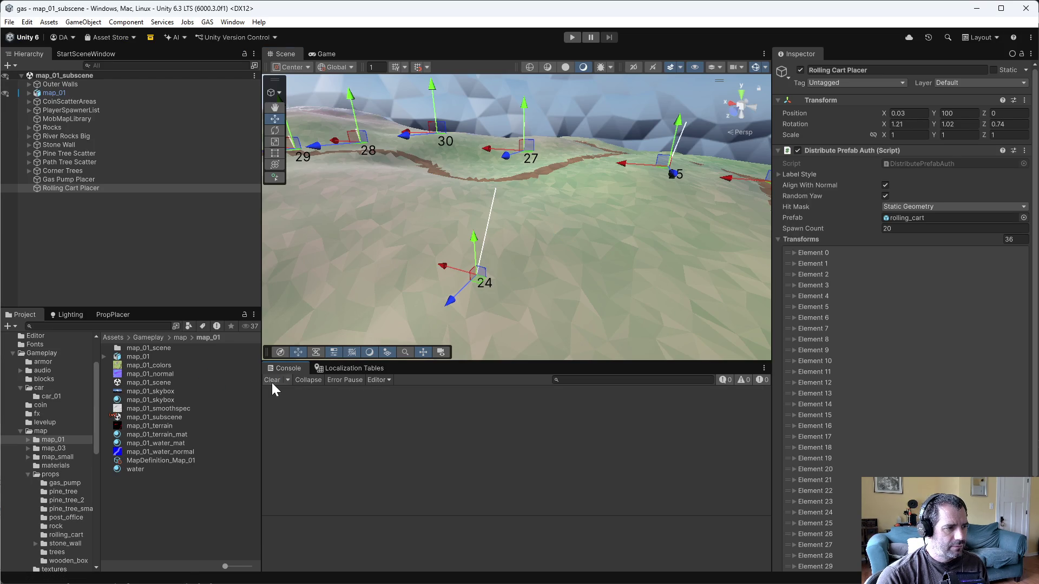
click(1017, 153)
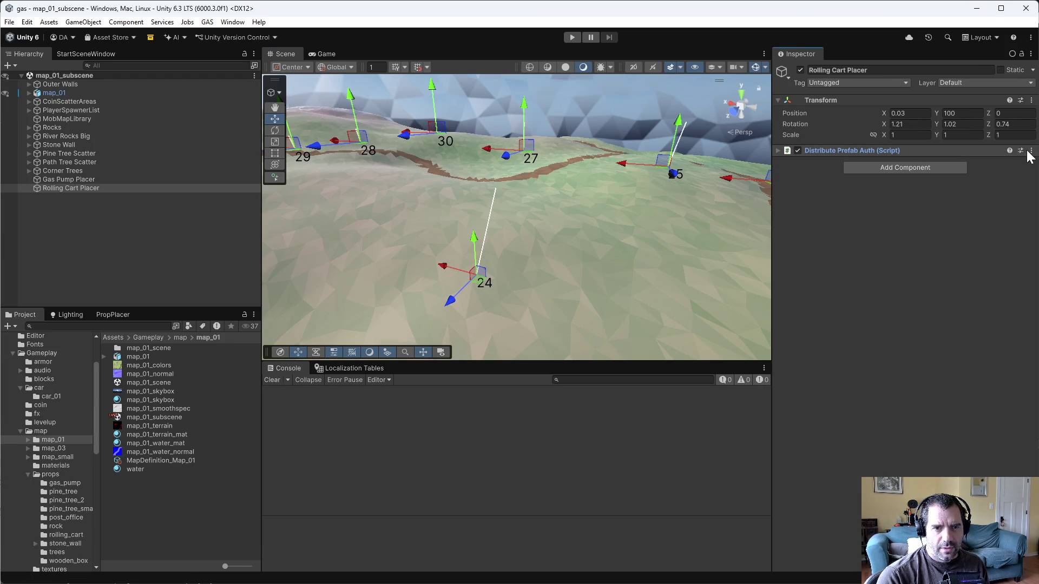
click(1032, 151)
click(979, 325)
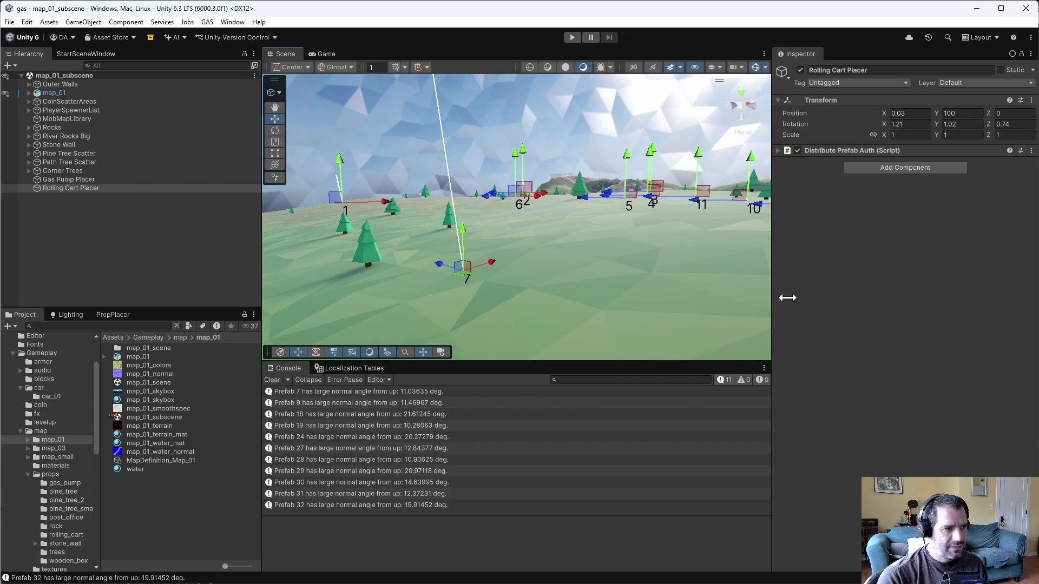
key(alt+Tab)
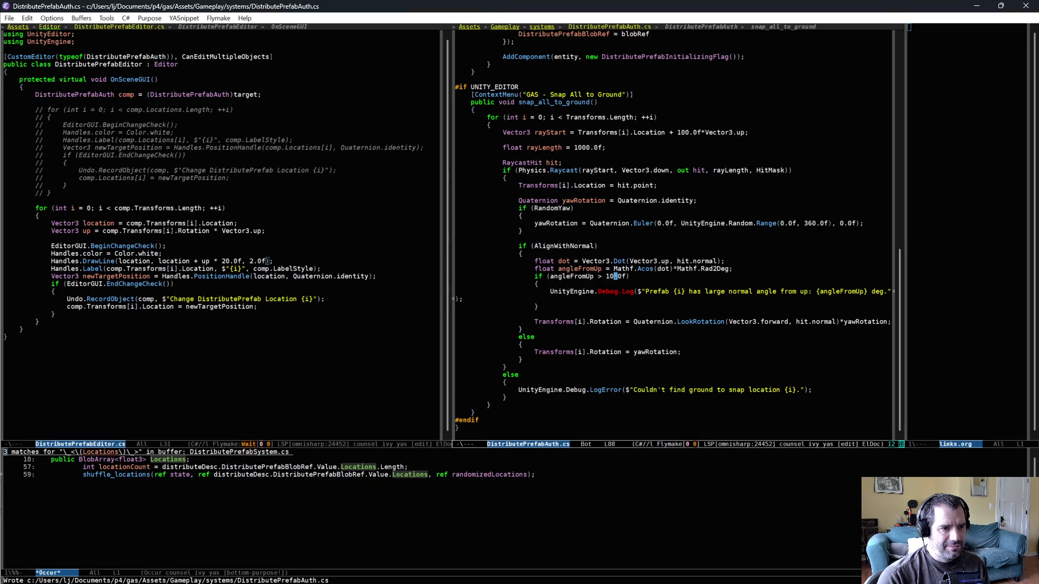
Raise the angle threshold from 10.0f to 15.0f and save
click(616, 276)
key(BackSpace)
text(5)
key(ctrl+x)
key(ctrl+s)
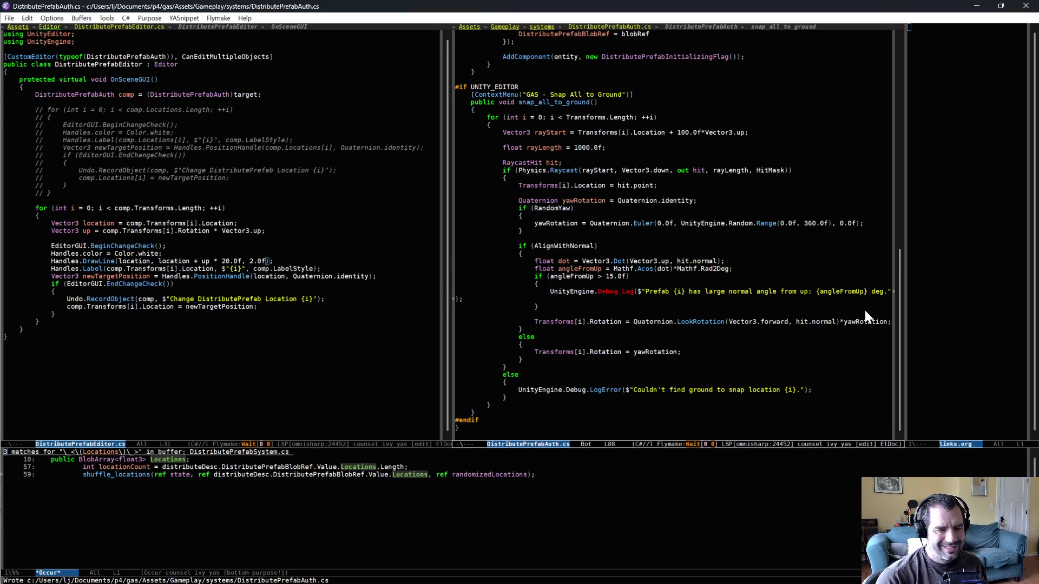
Add a kThresholdAngle = 15.0f constant and show '(> {kThresholdAngle})' in the warning message
key(Up)
key(End)
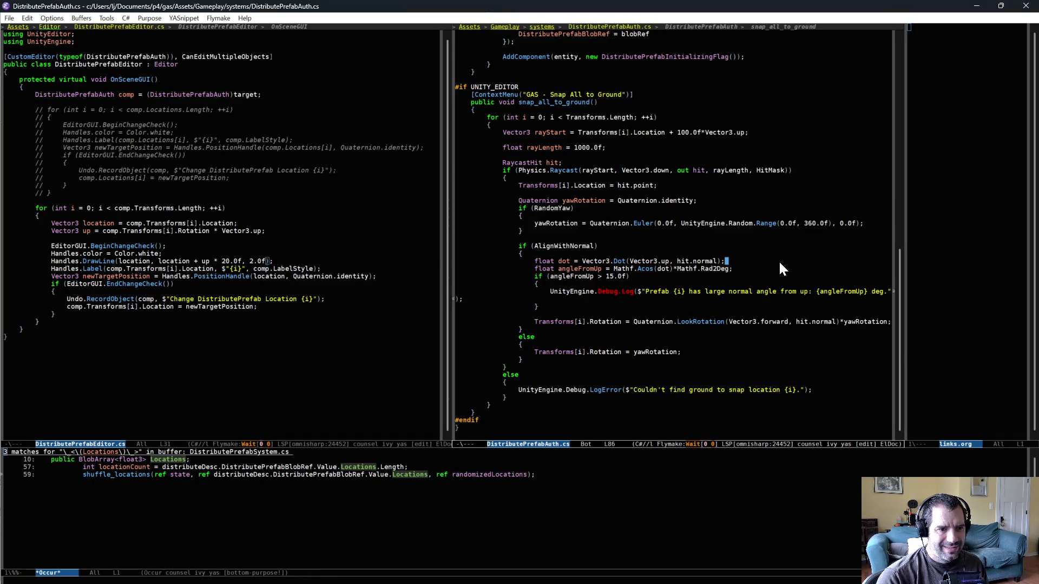
key(Return)
text(const float kThresholdAngle =)
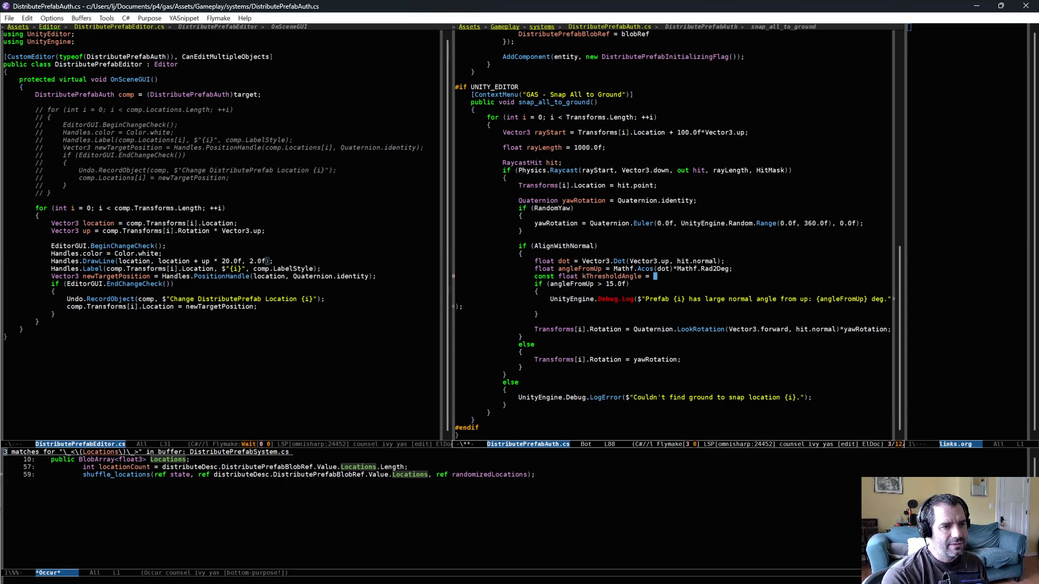
text(;)
key(Down)
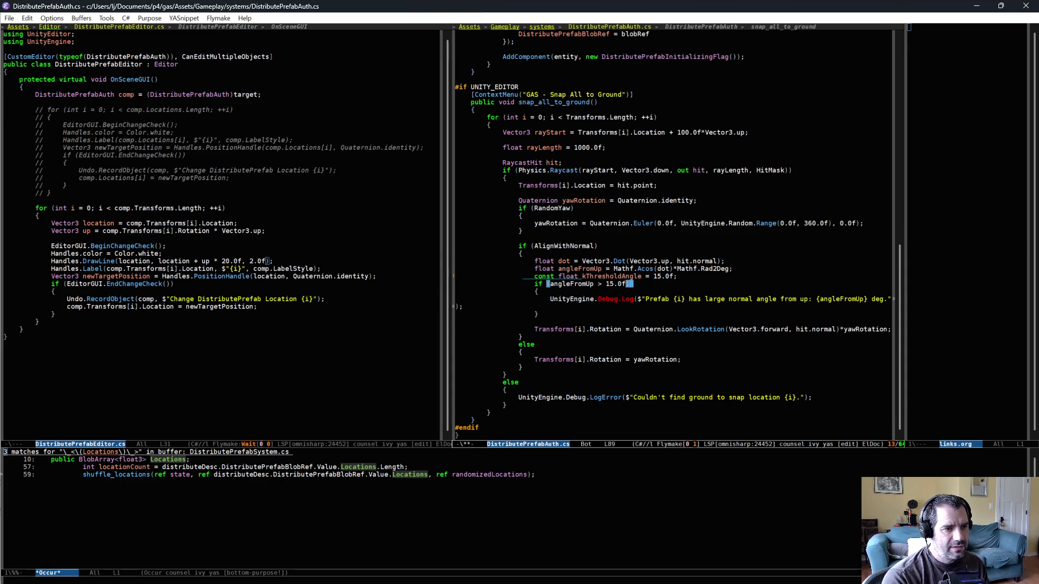
key(Down)
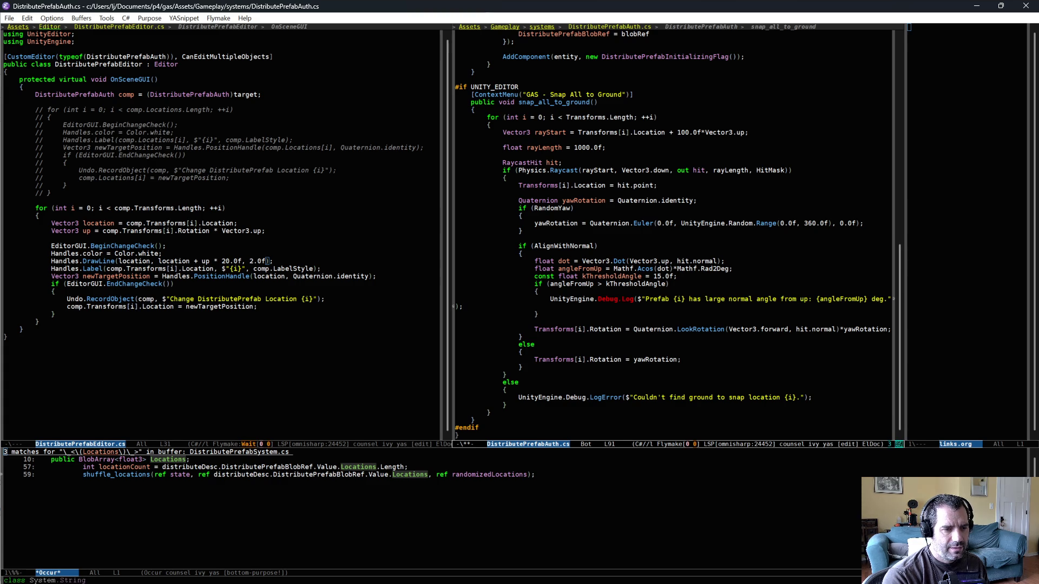
text((> {)
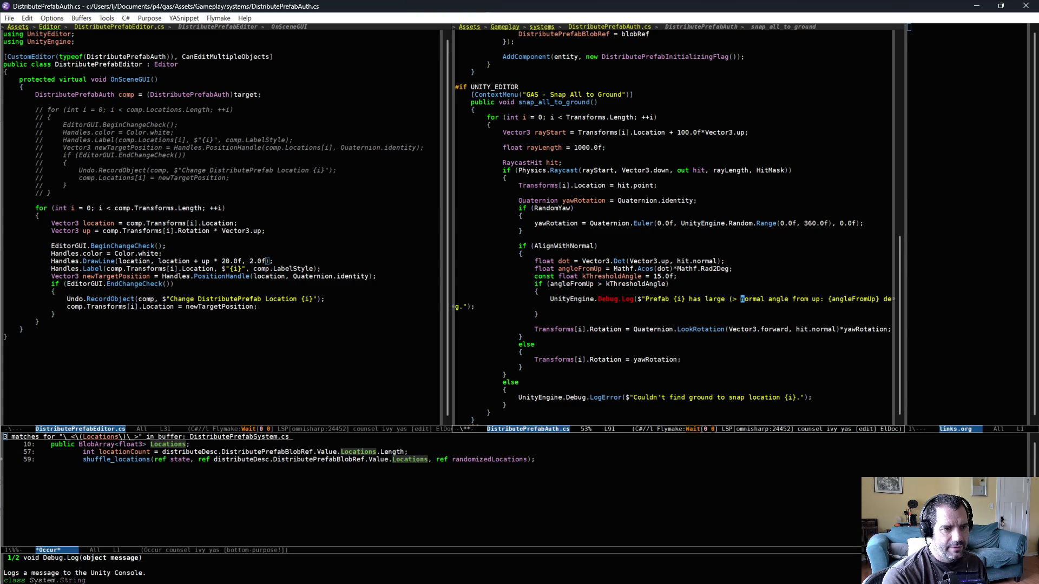
text(kThresholdAngle})
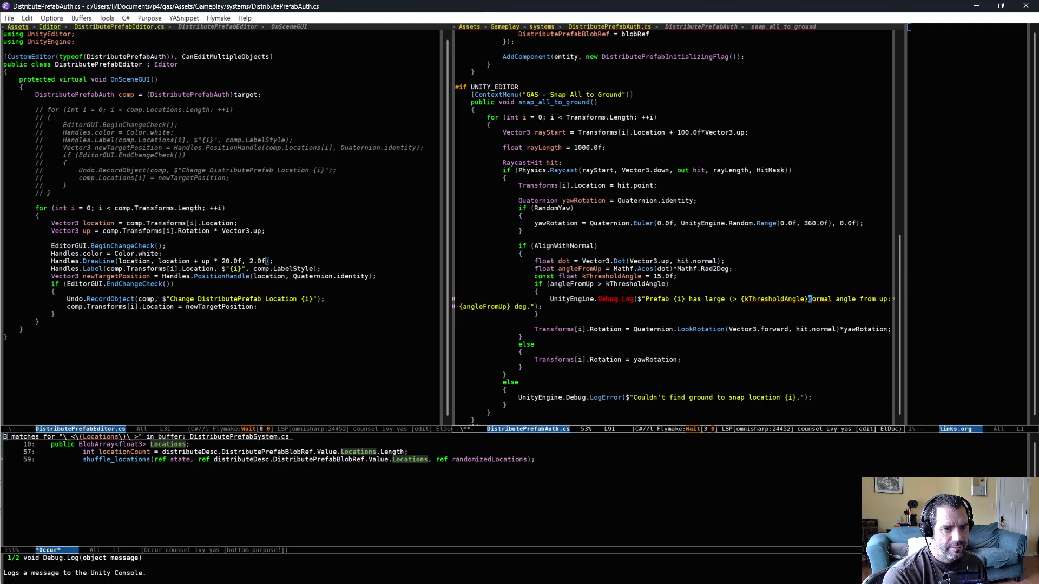
text())
key(ctrl+x)
key(ctrl+s)
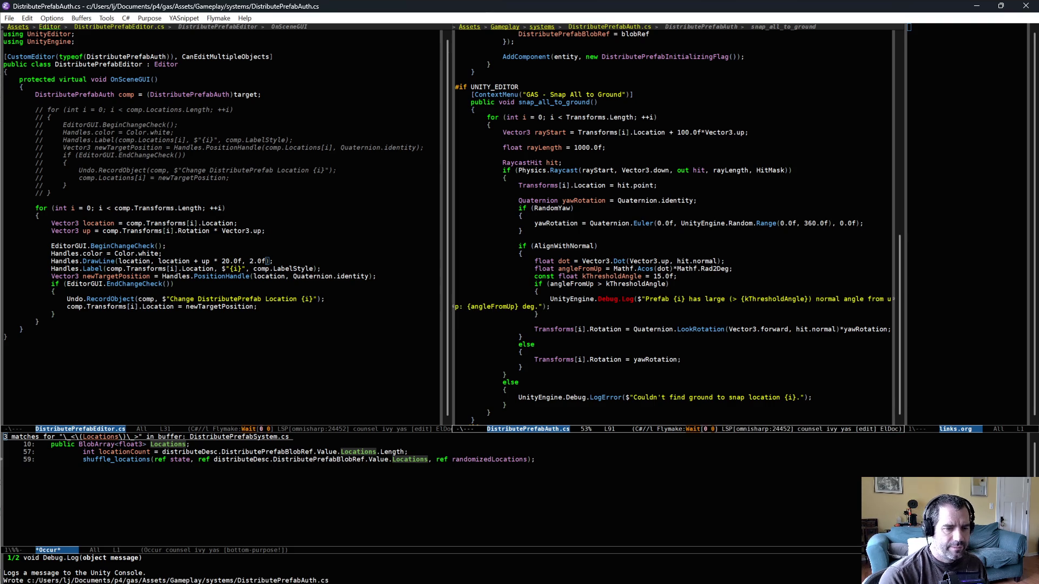
key(alt+Tab)
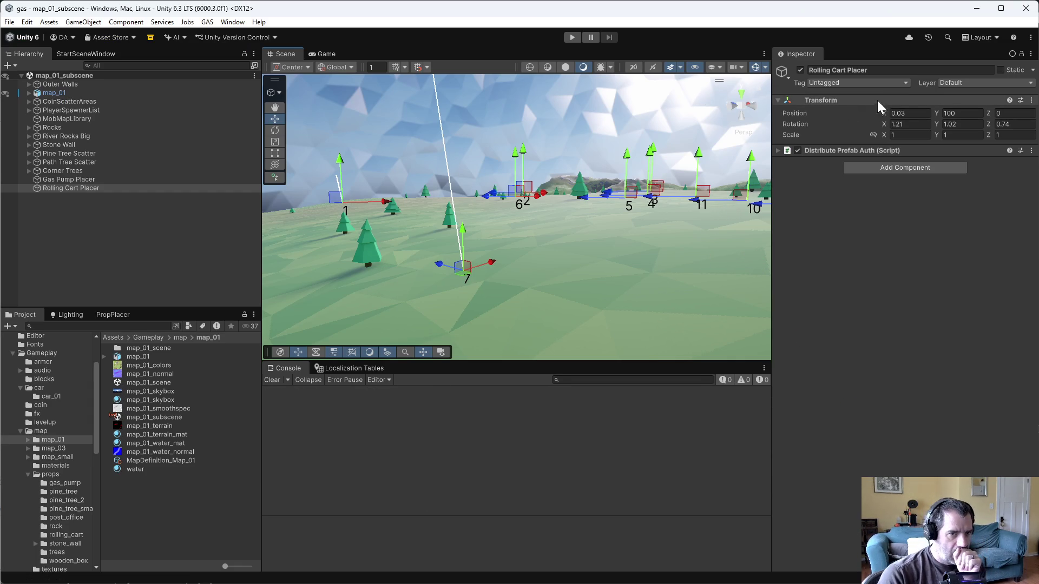
Re-snap all cart points and fly over the flagged Prefabs 18, 24, 29 and 32
click(1031, 55)
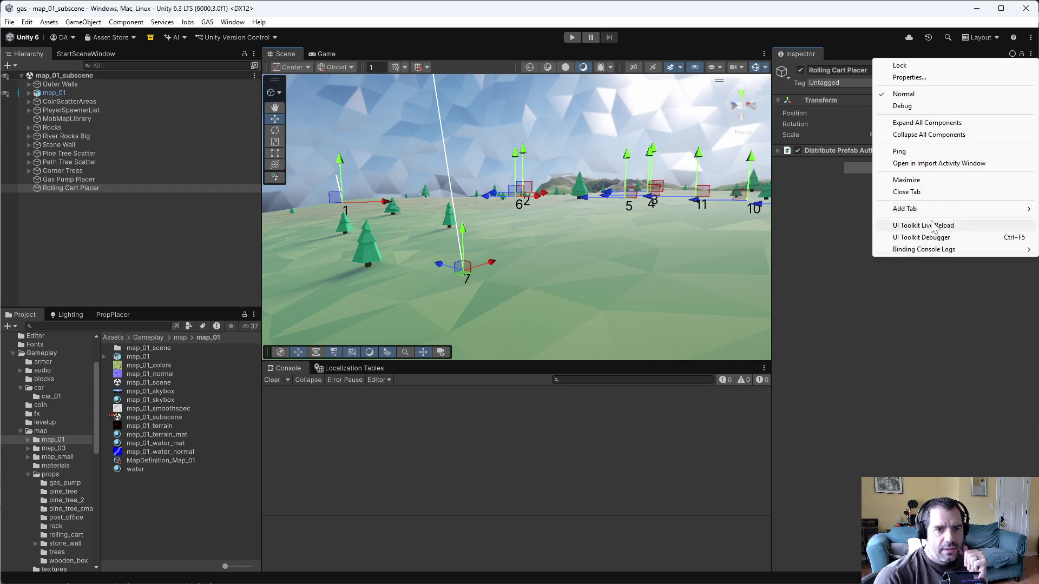
click(833, 227)
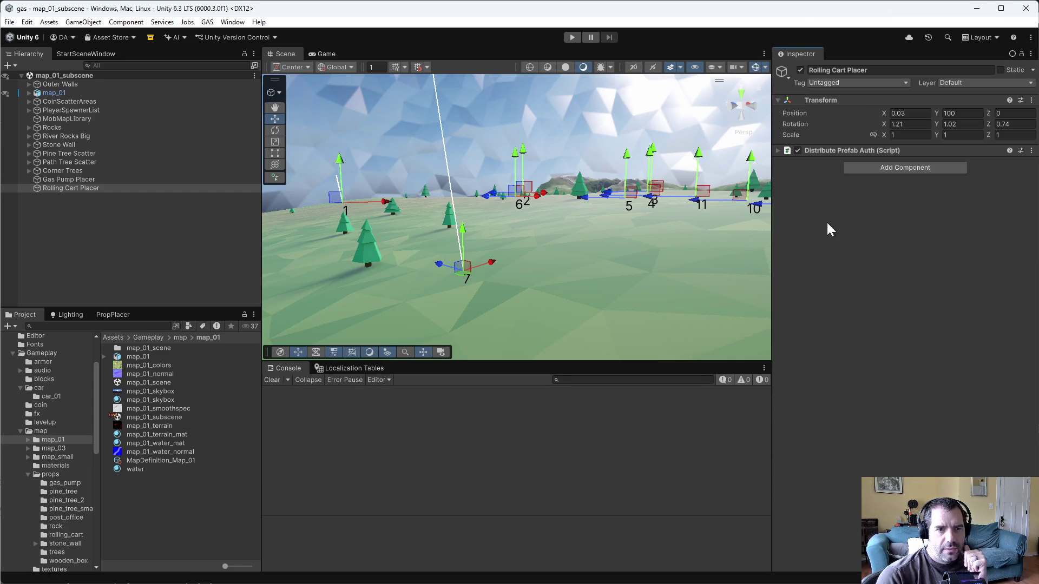
click(1032, 151)
click(973, 325)
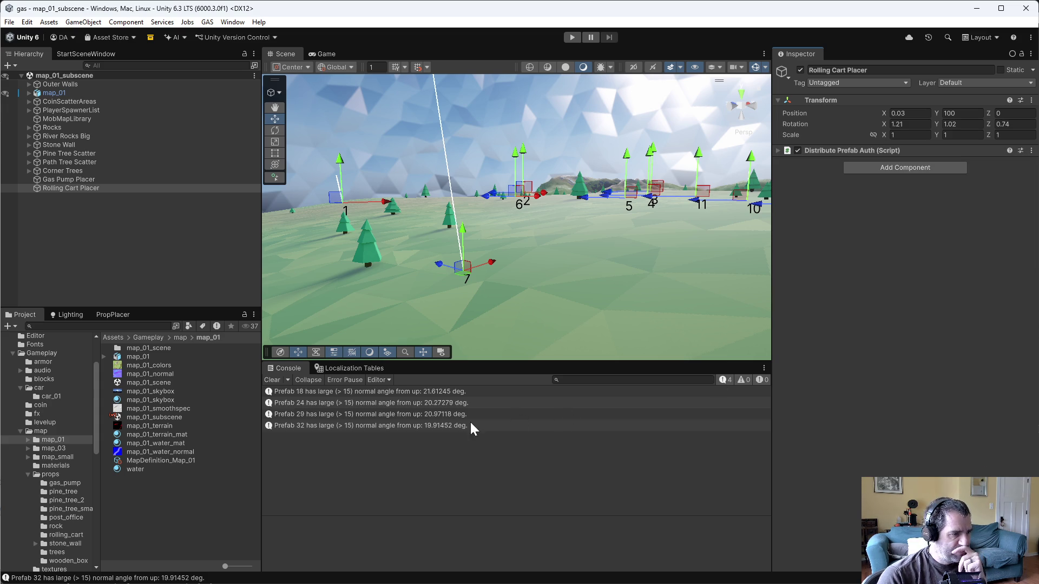
mouse_move(537, 241)
mouse_down()
mouse_move(707, 245)
mouse_move(589, 208)
mouse_move(642, 230)
mouse_move(704, 234)
mouse_move(348, 245)
mouse_move(385, 235)
mouse_move(684, 235)
mouse_move(471, 218)
mouse_move(423, 202)
mouse_move(54, 184)
mouse_move(1030, 191)
mouse_move(15, 196)
mouse_move(380, 216)
mouse_move(480, 176)
mouse_up()
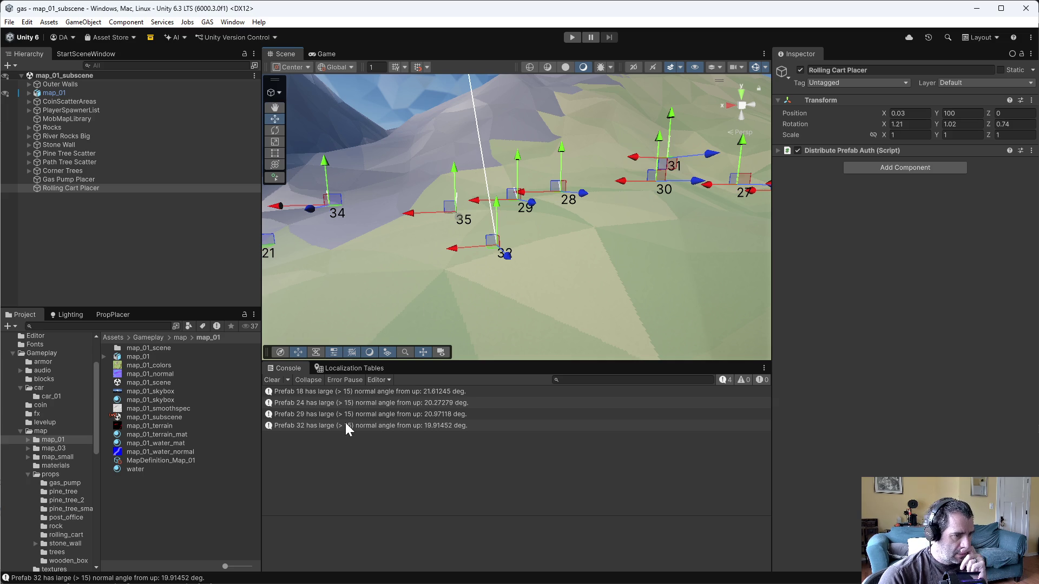
mouse_move(563, 277)
mouse_down()
mouse_move(589, 239)
mouse_move(638, 234)
mouse_move(323, 223)
mouse_up()
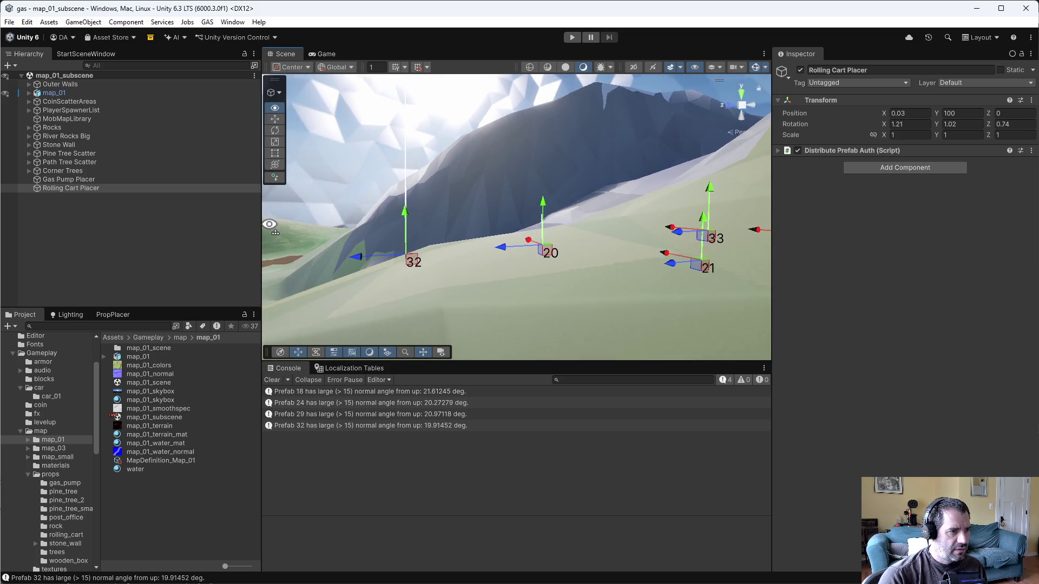
mouse_move(576, 205)
mouse_down()
mouse_move(526, 201)
mouse_move(494, 132)
mouse_move(469, 242)
mouse_move(621, 234)
mouse_move(586, 252)
mouse_move(525, 255)
mouse_move(505, 238)
mouse_up()
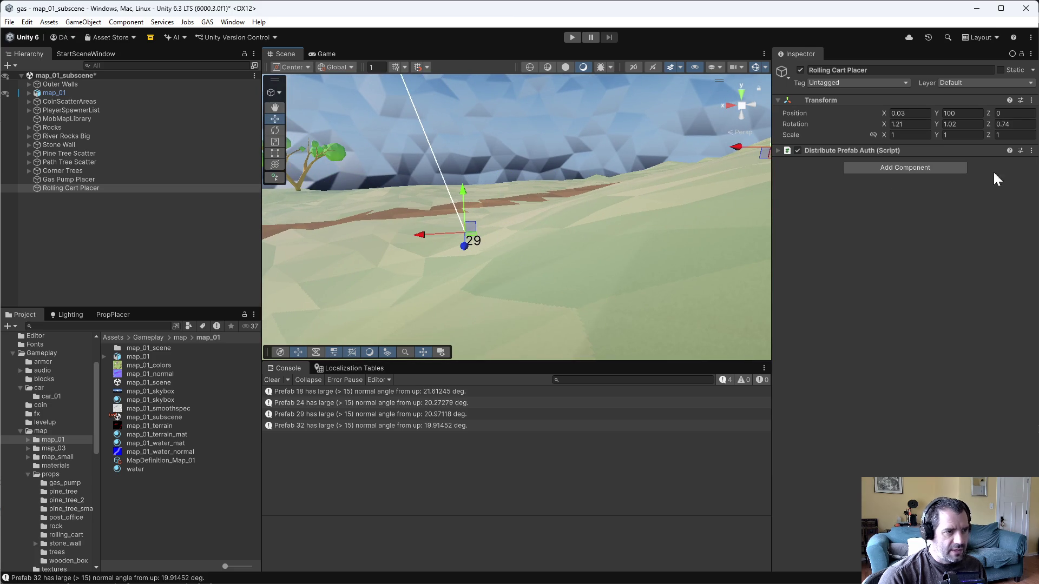
Re-snap the cart points and drag cart point 29 to a new terrain spot
click(1030, 152)
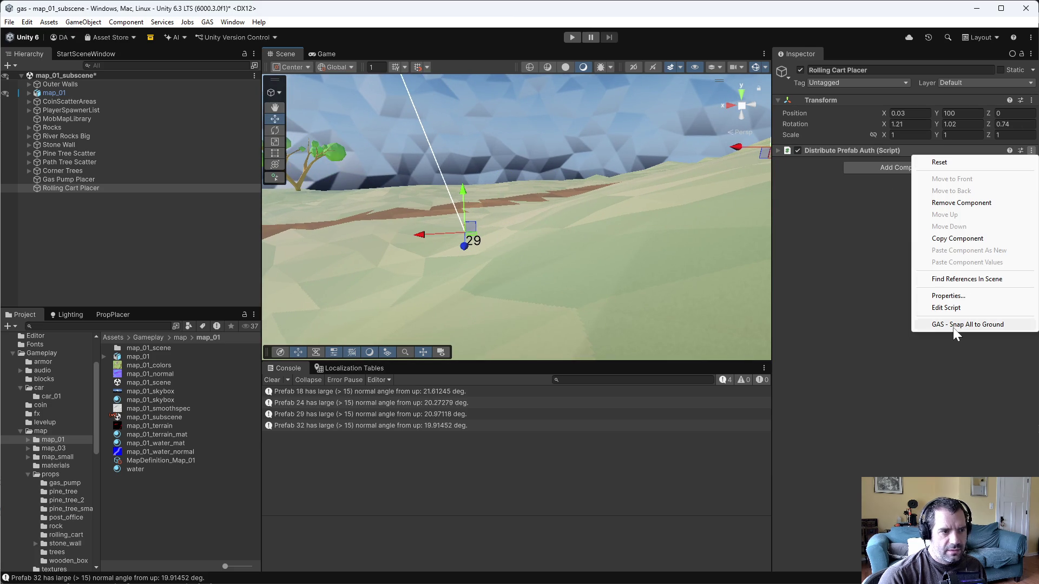
click(953, 327)
mouse_move(491, 281)
mouse_down()
mouse_move(689, 259)
mouse_move(1011, 273)
mouse_up()
drag(500, 221, 654, 288)
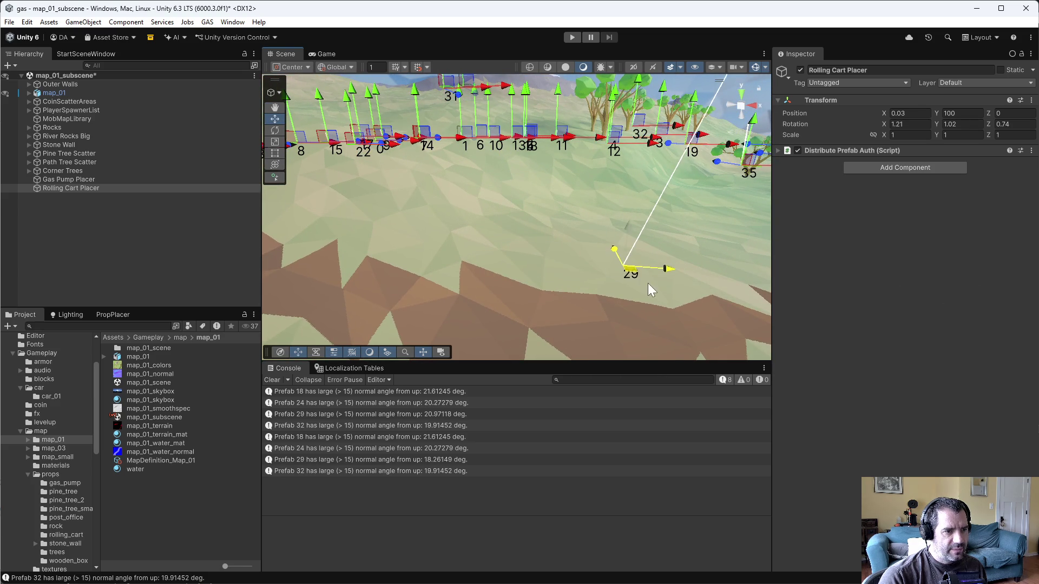
Clear the Console and re-snap, leaving only Prefabs 18, 24 and 32 flagged
click(1031, 152)
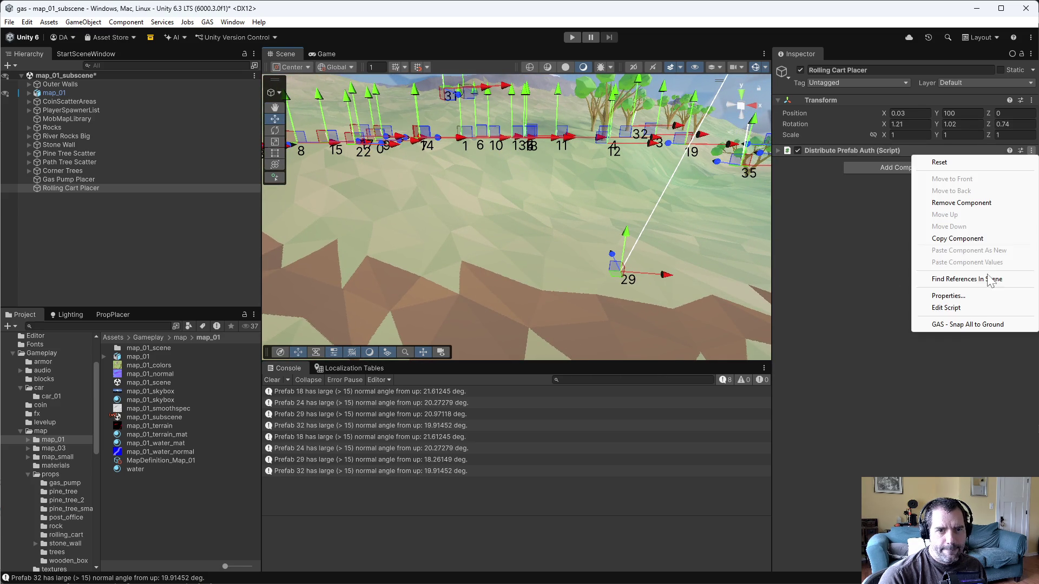
click(968, 325)
drag(619, 314, 367, 355)
click(274, 381)
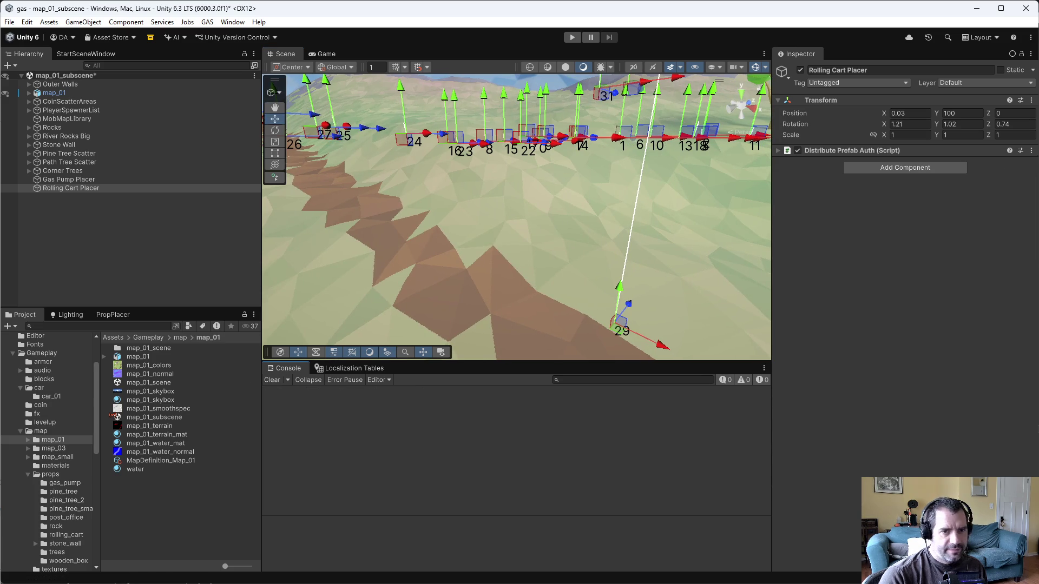
click(1032, 151)
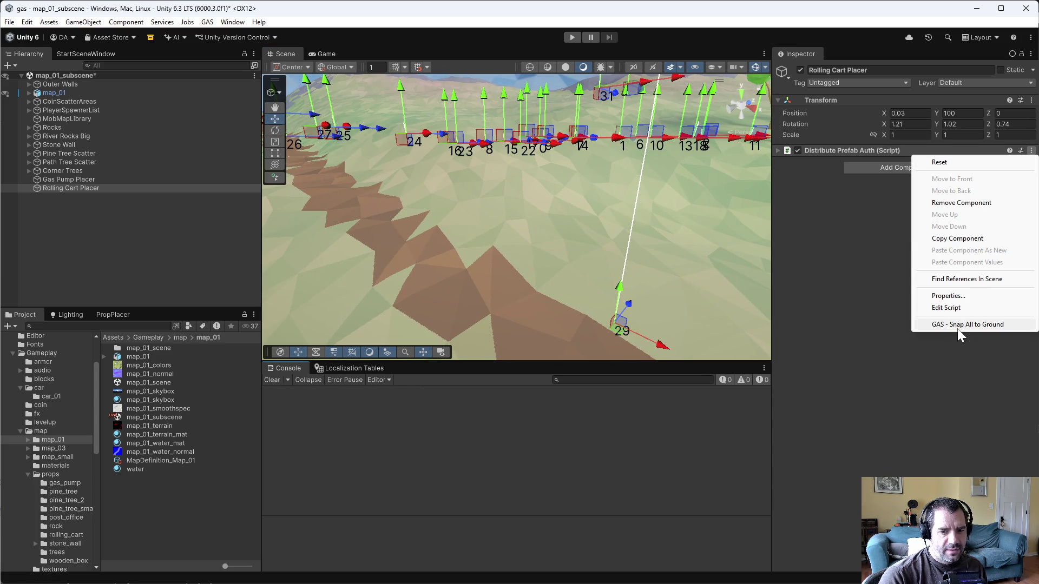
click(956, 327)
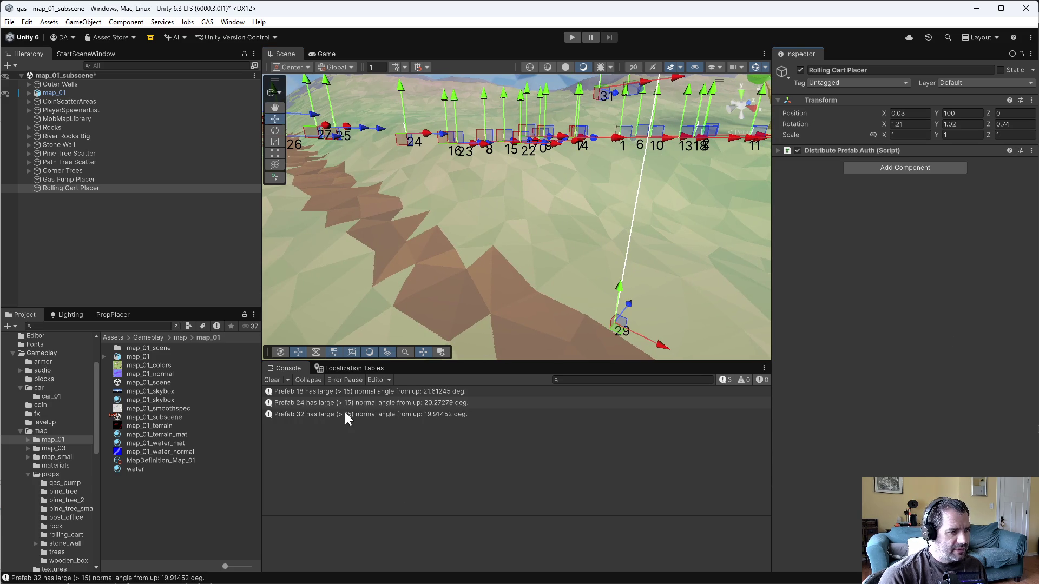
mouse_move(487, 233)
mouse_down()
mouse_move(505, 209)
mouse_move(468, 199)
mouse_move(689, 249)
mouse_move(738, 272)
mouse_move(703, 285)
mouse_move(453, 267)
mouse_move(427, 236)
mouse_move(299, 222)
mouse_move(481, 311)
mouse_up()
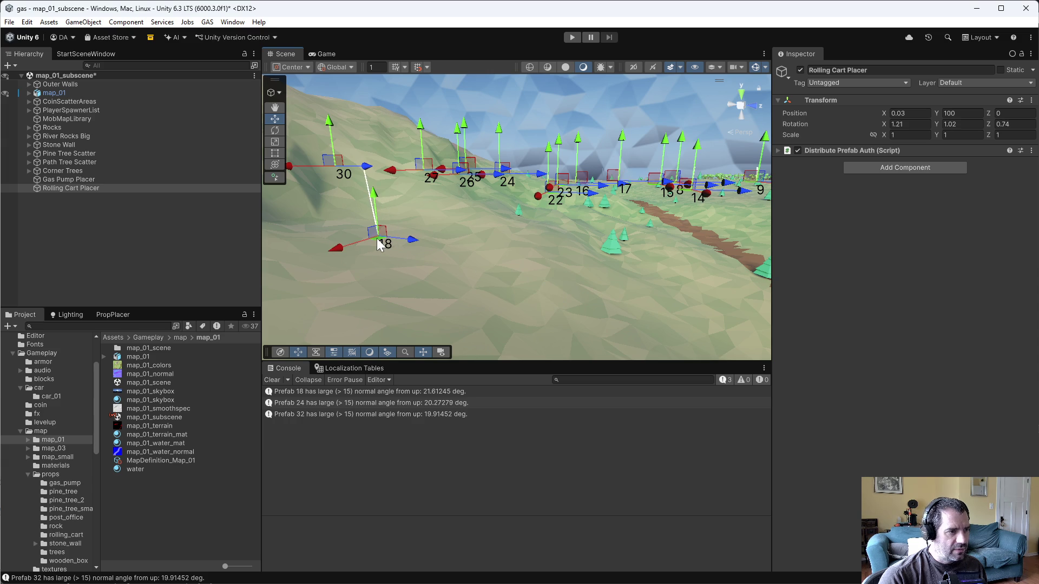
Re-snap the cart points repeatedly while orbiting around point 18
click(1031, 151)
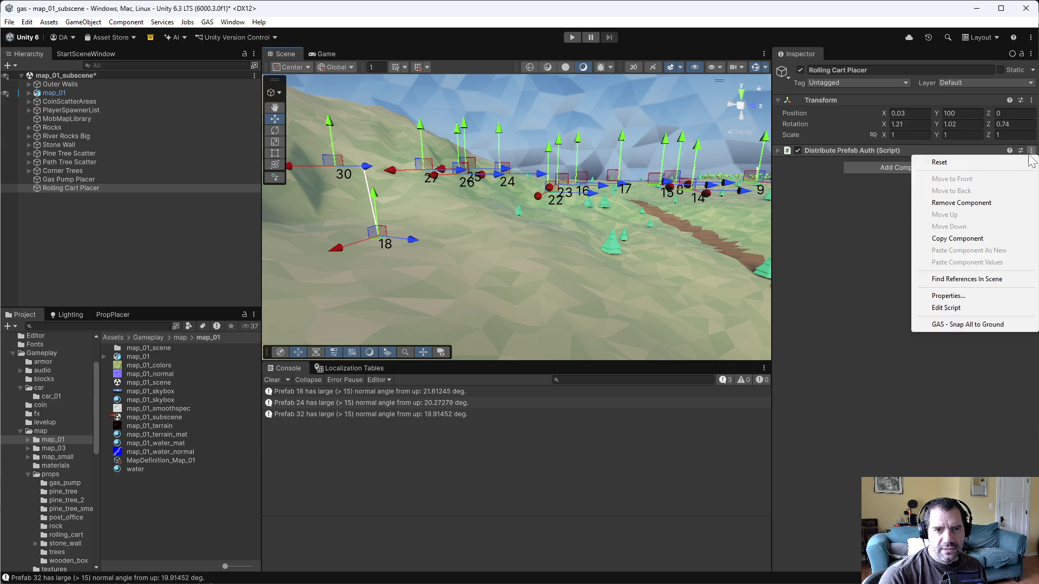
click(967, 325)
mouse_move(558, 212)
mouse_down()
mouse_move(383, 204)
mouse_move(364, 243)
mouse_move(437, 295)
mouse_up()
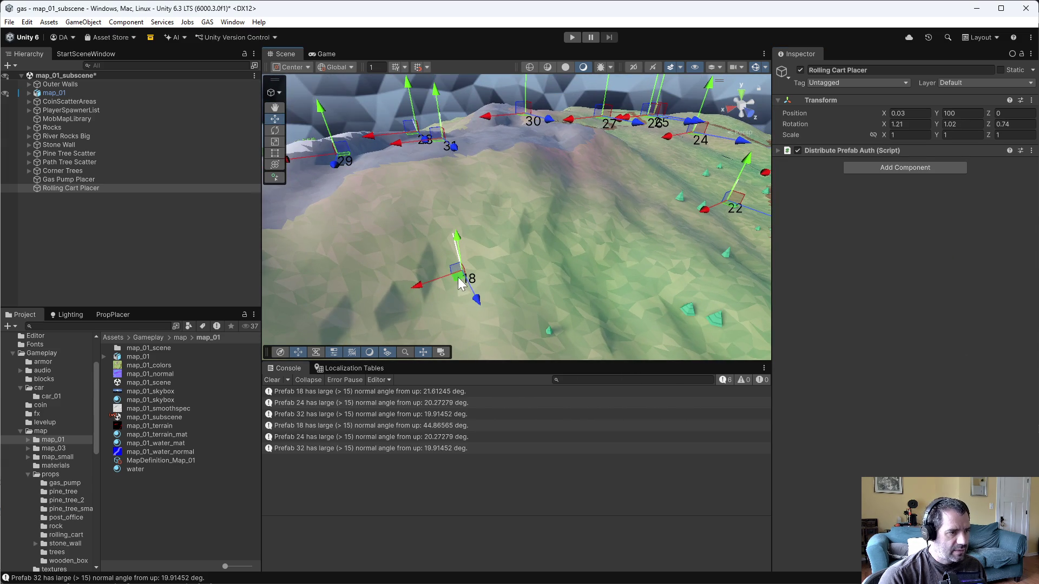
right_click(1002, 152)
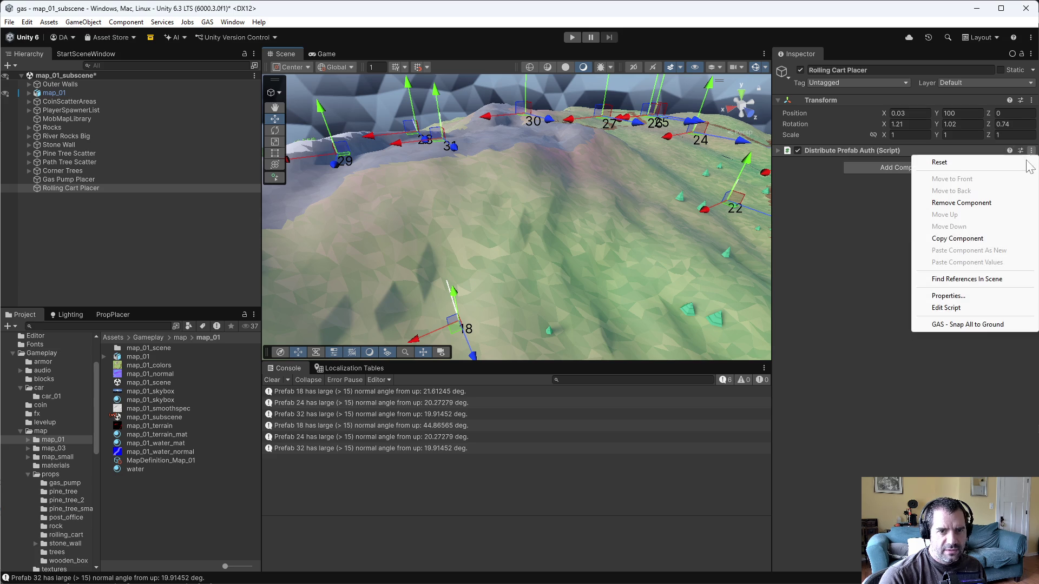
click(973, 325)
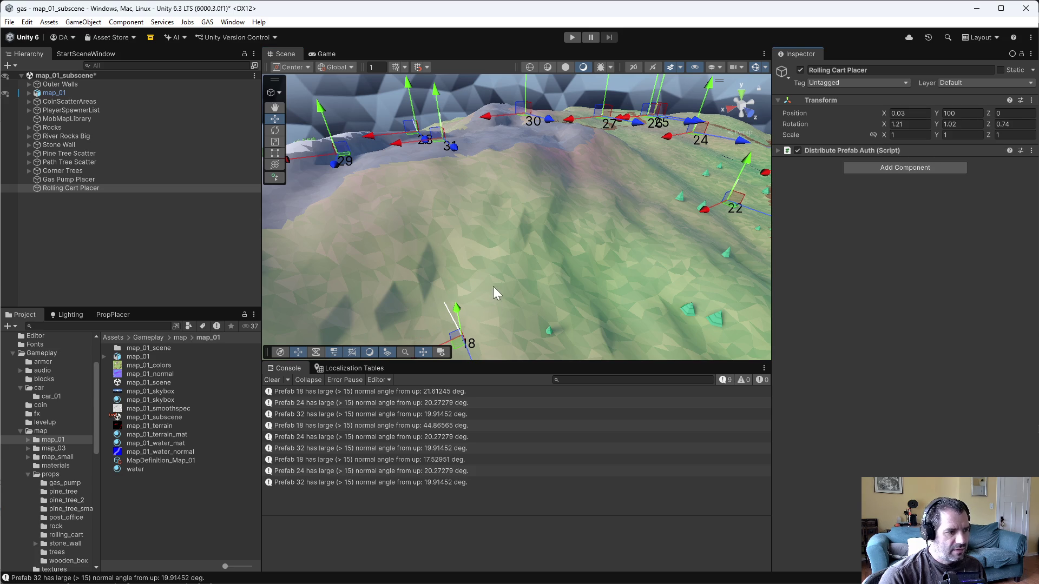
mouse_move(483, 304)
mouse_down()
mouse_move(477, 292)
mouse_move(514, 242)
mouse_move(490, 216)
mouse_move(441, 204)
mouse_move(408, 225)
mouse_move(422, 196)
mouse_up()
right_click(1001, 152)
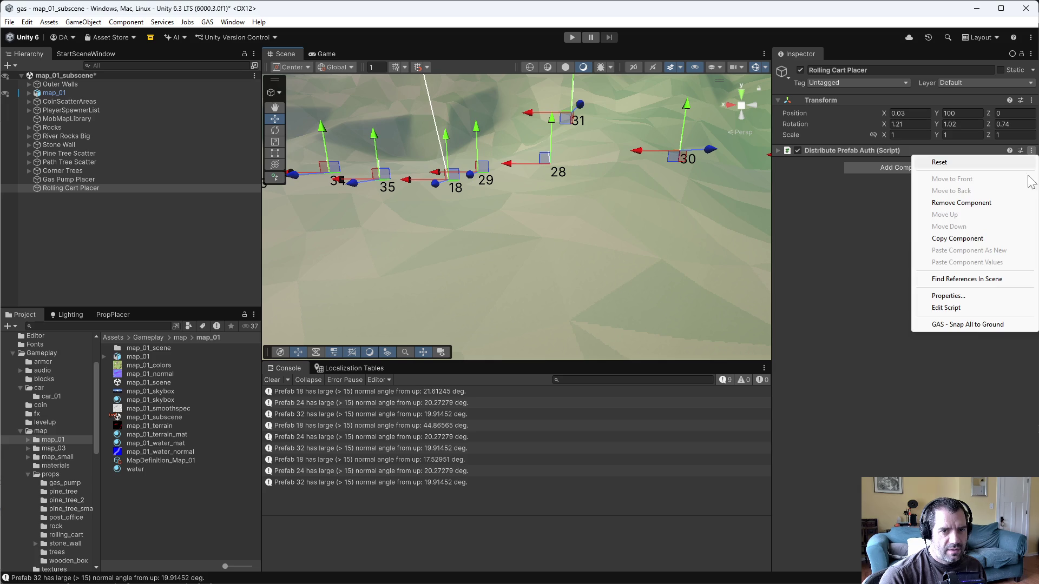
click(974, 325)
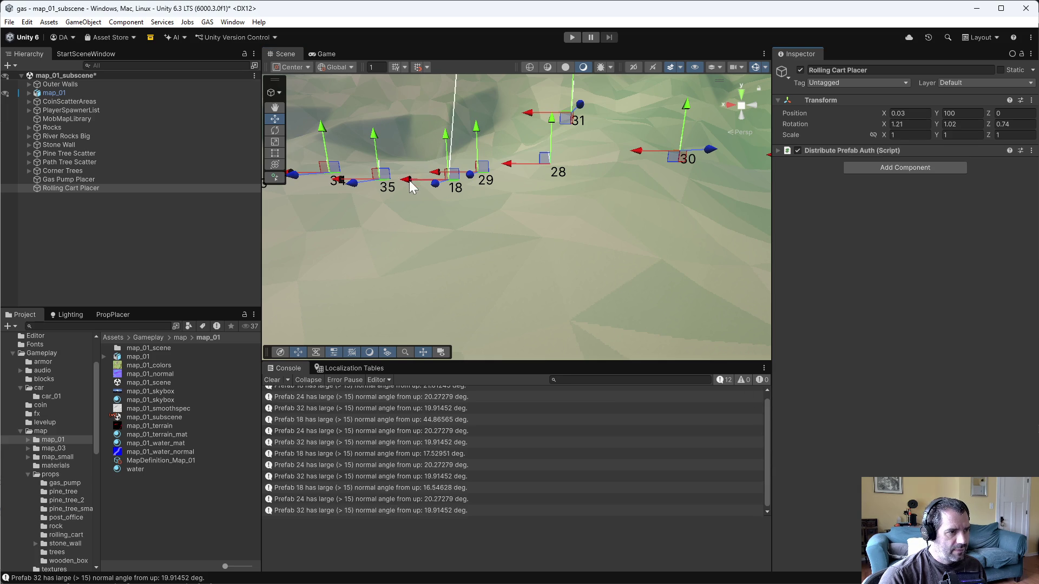
Shift cart point 18 slightly sideways and re-snap, easing its warning to about 16.5°
drag(410, 186, 417, 186)
click(1031, 151)
click(967, 324)
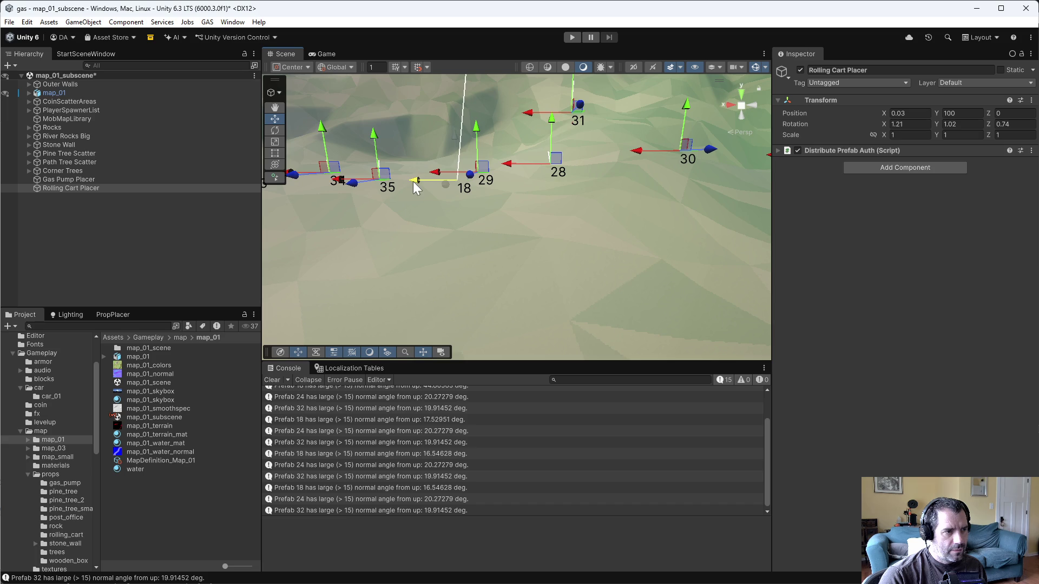
click(1031, 152)
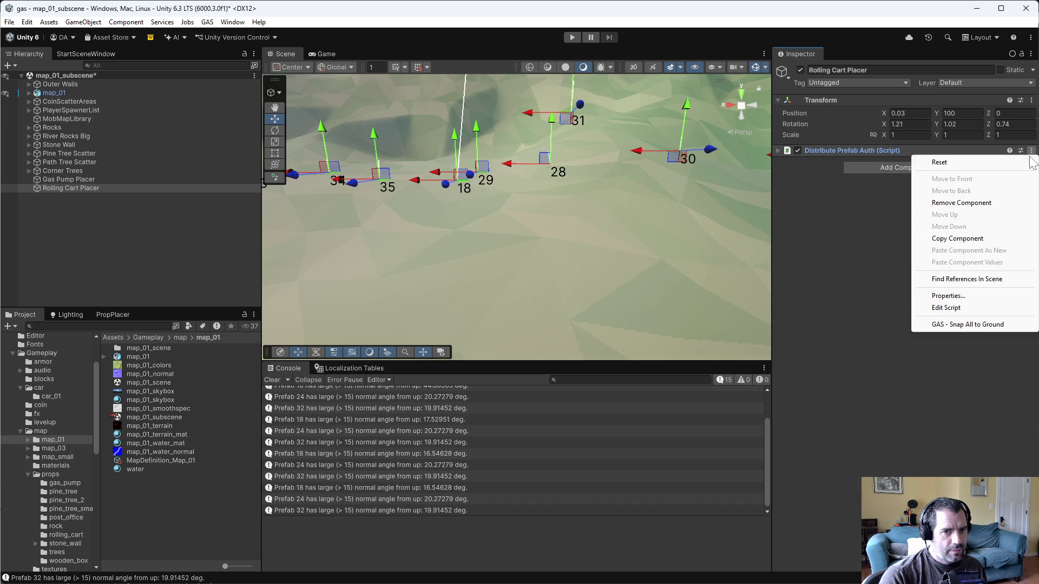
click(981, 325)
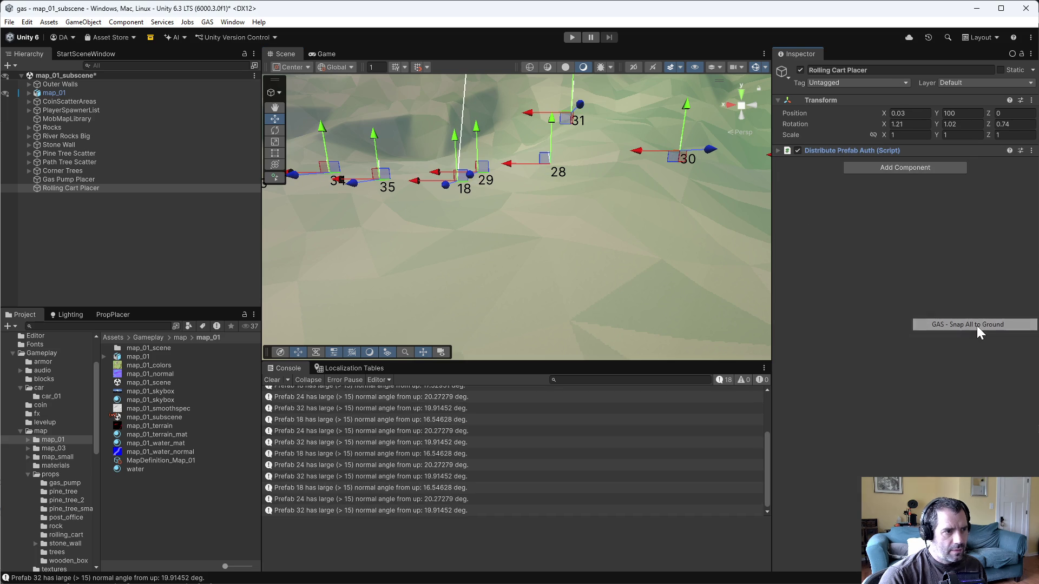
Frame the map_01 terrain and reselect the Rolling Cart Placer to view points 18–35
drag(53, 100, 54, 96)
double_click(54, 98)
mouse_move(452, 179)
mouse_down()
mouse_move(518, 177)
mouse_move(452, 158)
mouse_up()
click(63, 188)
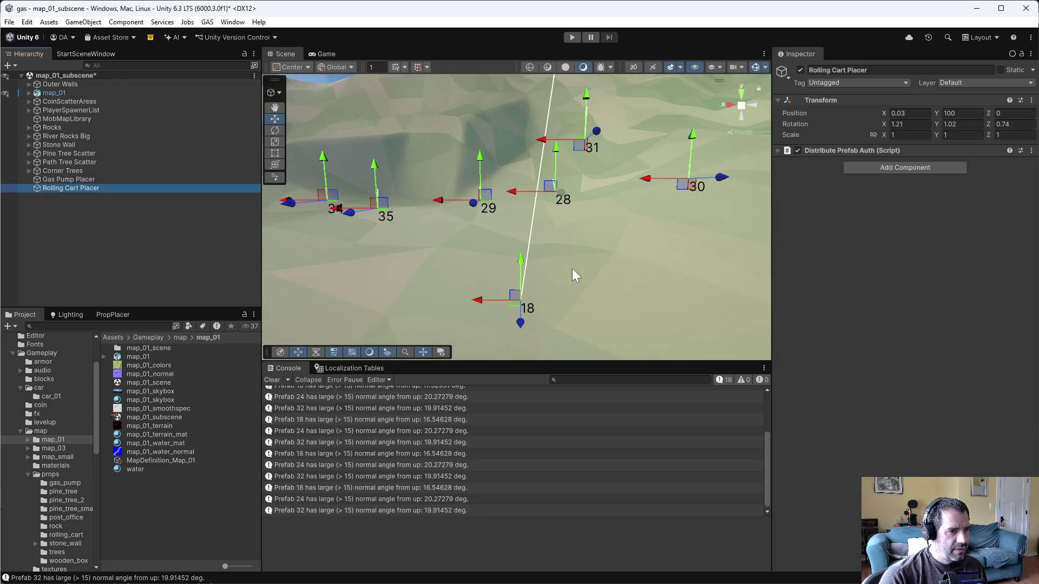
drag(636, 286, 381, 317)
Inspect the terrain mesh under point 18 and reselect the Rolling Cart Placer
click(368, 312)
click(366, 313)
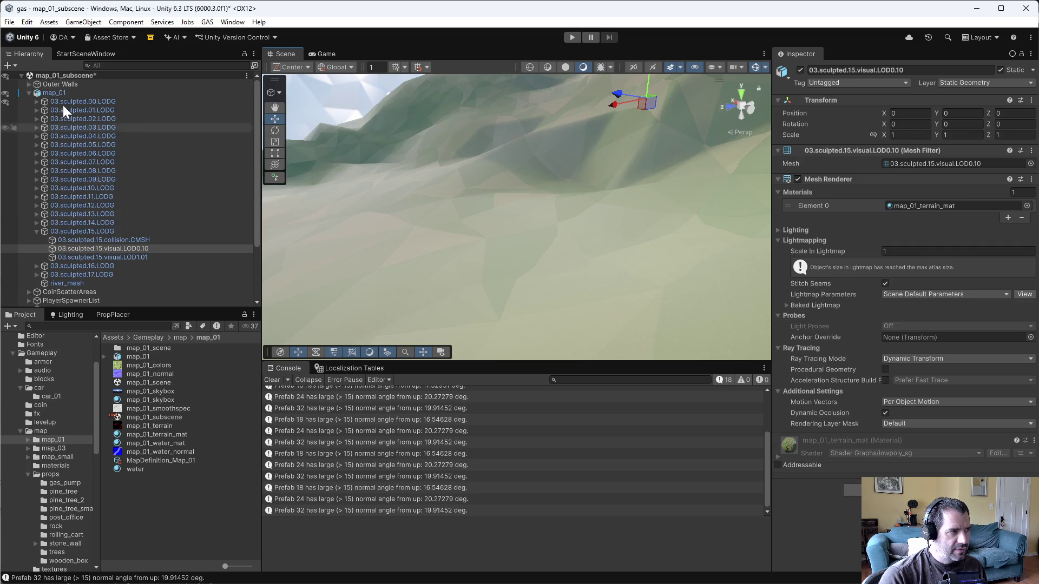
click(27, 90)
click(76, 190)
click(375, 316)
Re-snap all cart points, logging three slope warnings, and frame the placer
click(1031, 151)
click(954, 324)
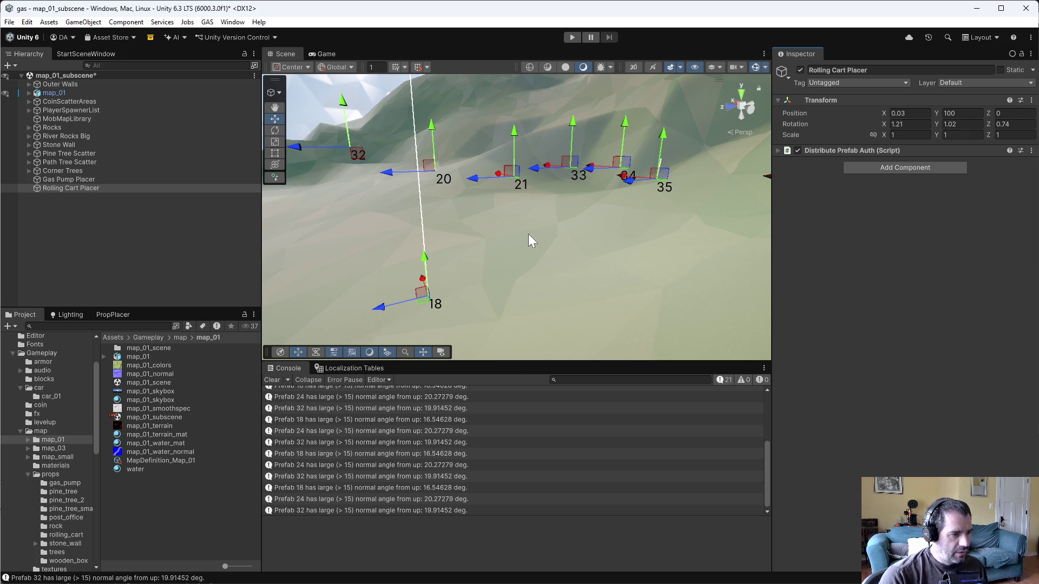
double_click(161, 188)
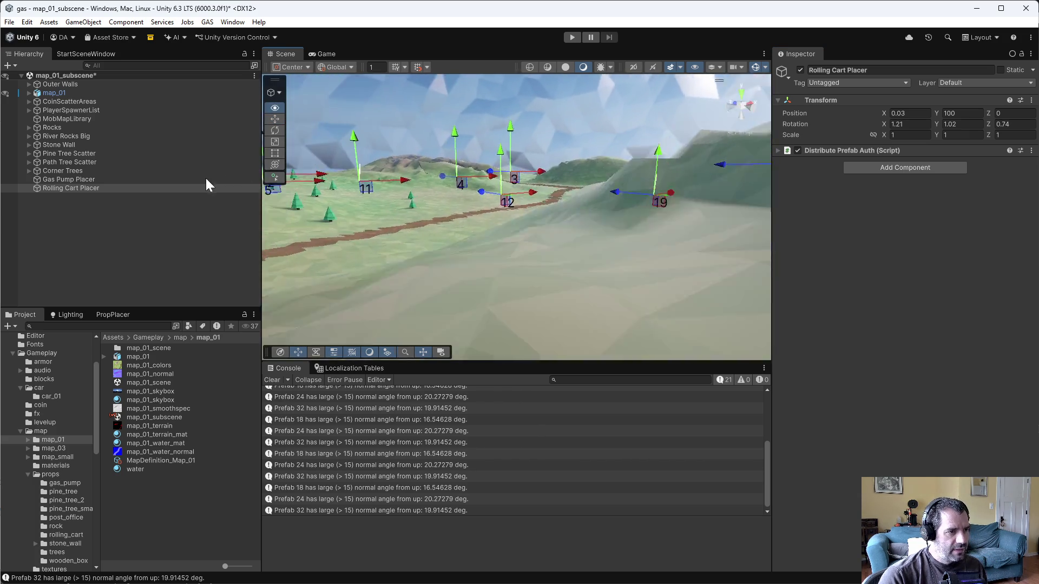
click(97, 211)
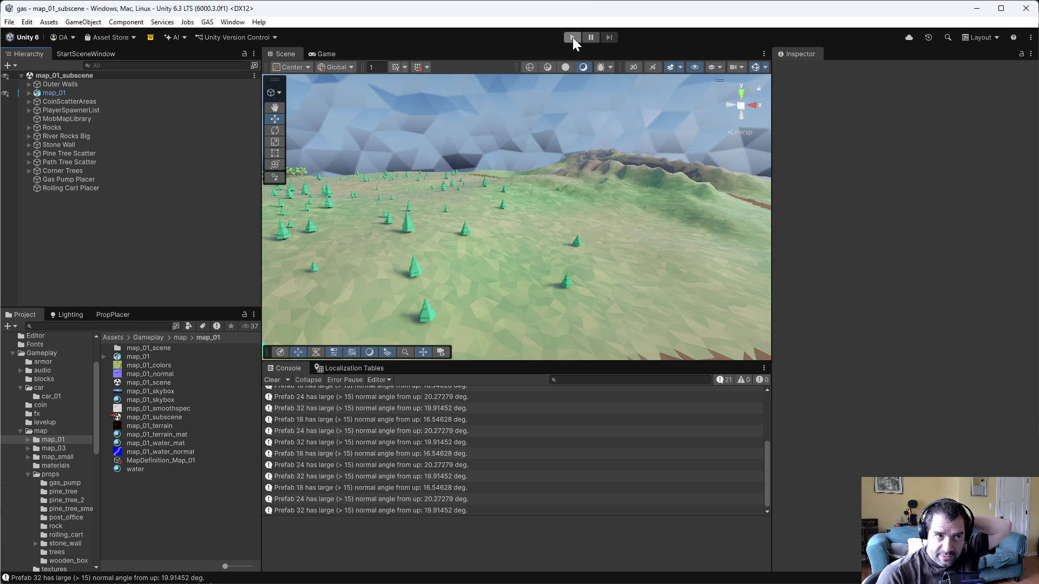
Raise the Rolling Cart Placer's Distribute Prefab Auth Spawn Count from 20 to 36, then enter play mode
click(257, 189)
click(778, 154)
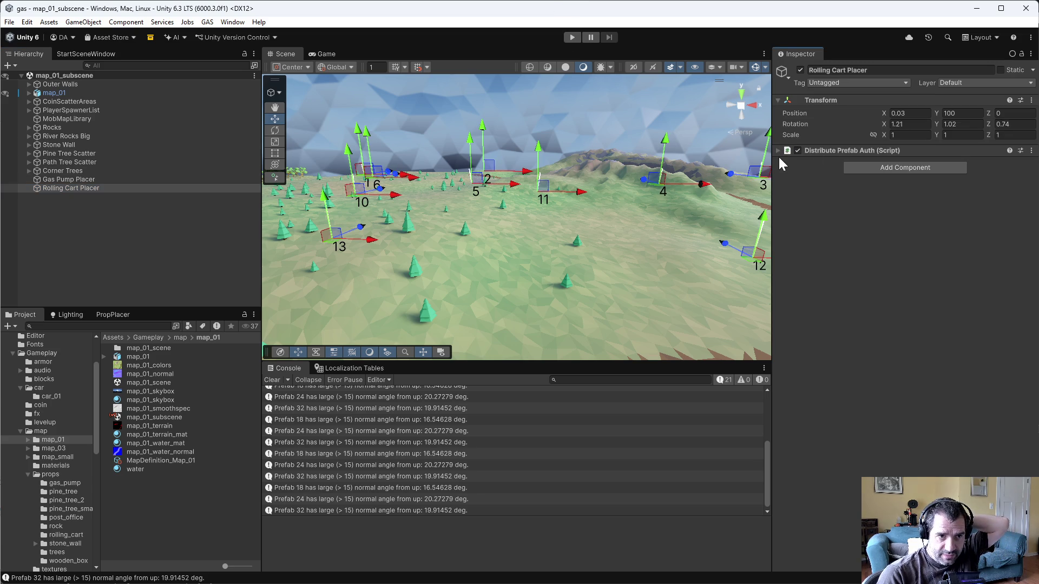
click(893, 228)
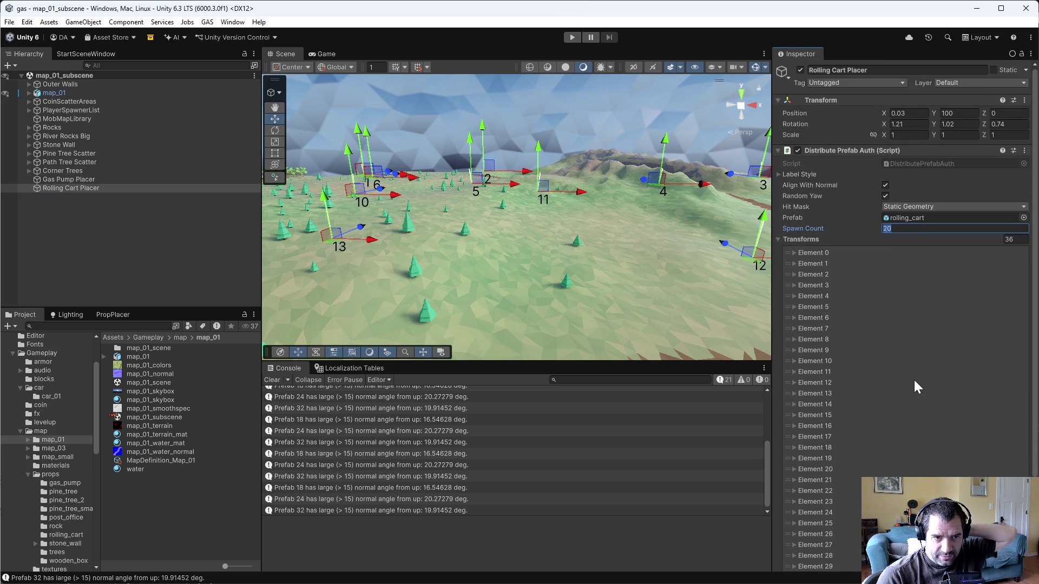
text(36)
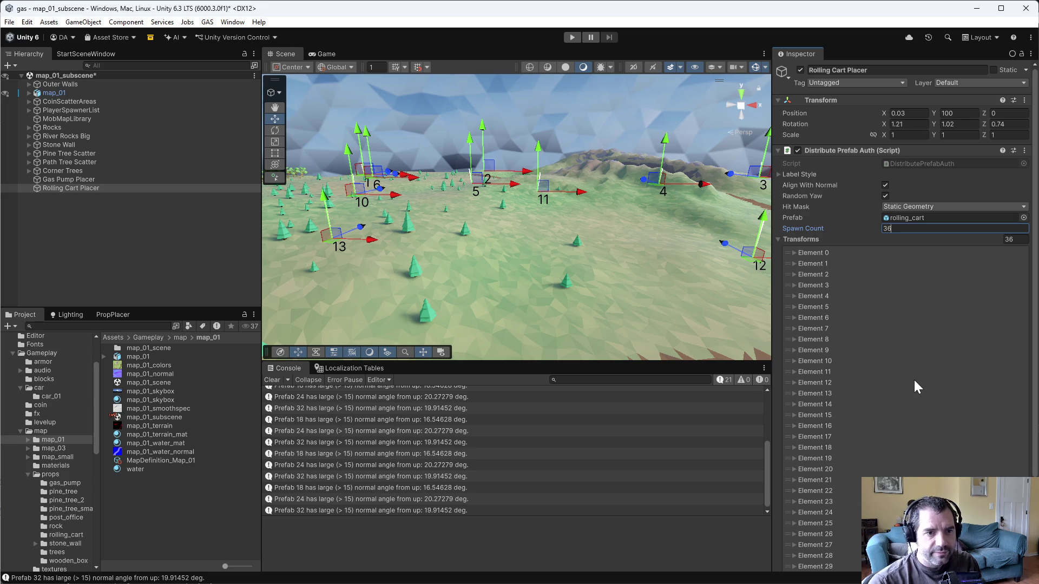
click(571, 37)
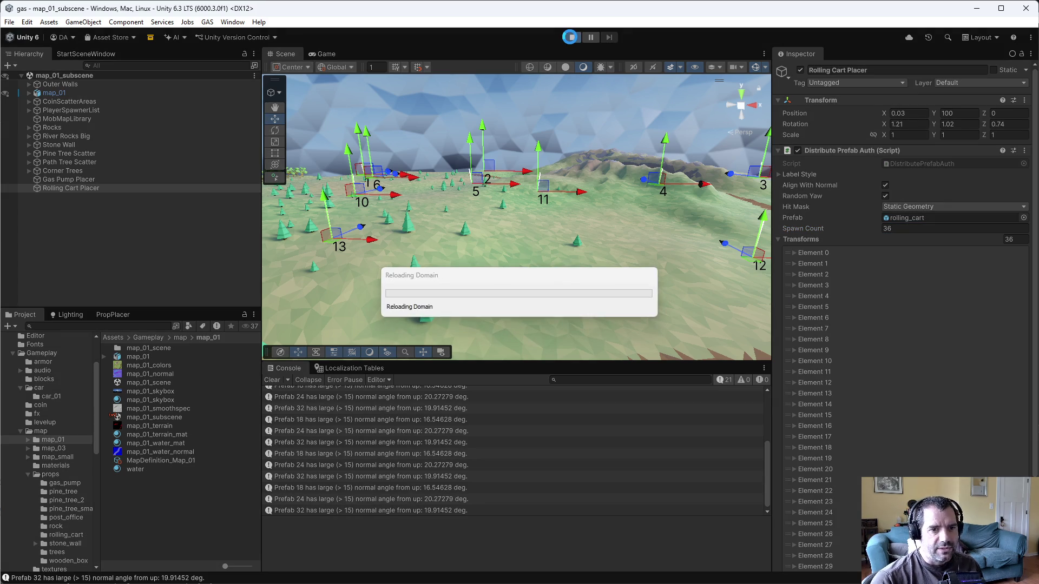
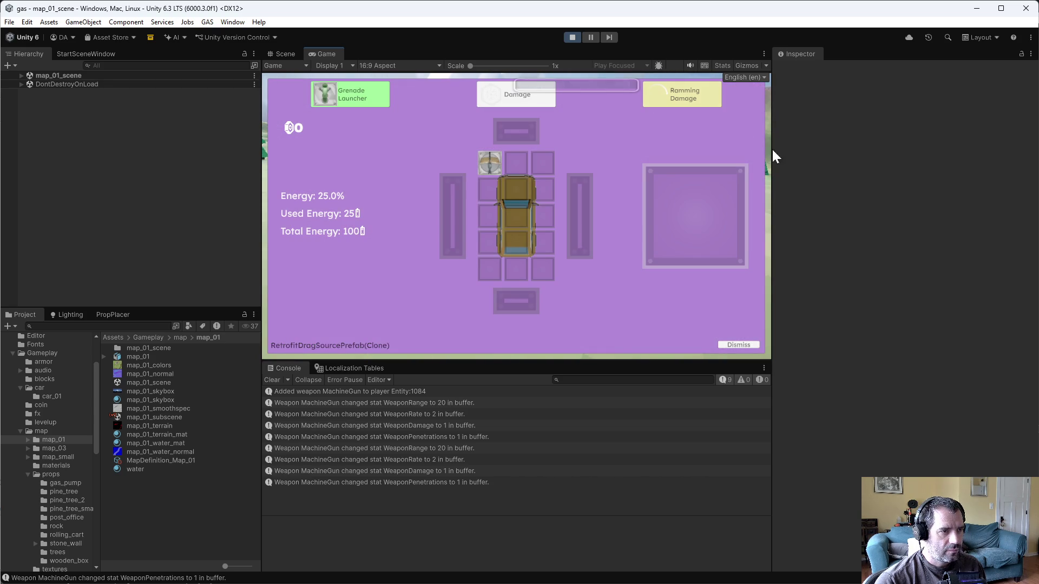
Pick an upgrade on the level-up screen and stop play mode to return to editing
click(738, 340)
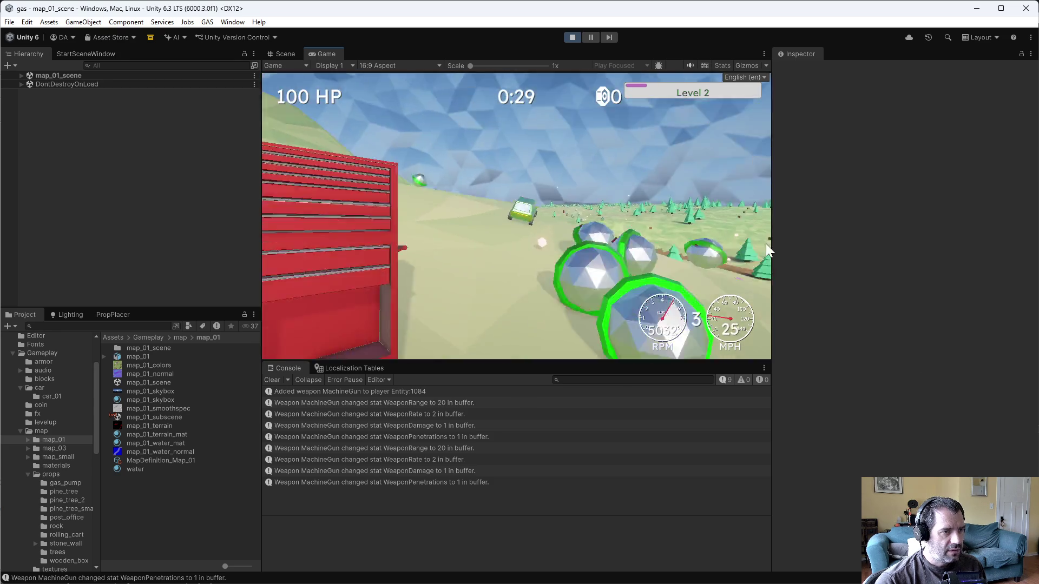
click(572, 38)
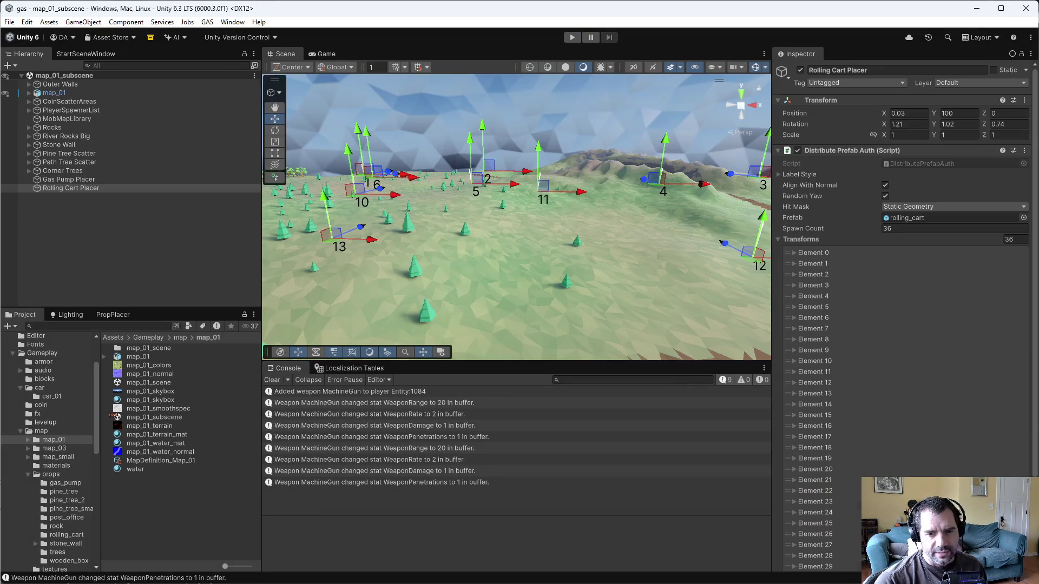
Change the Rolling Cart Placer's Spawn Count from 36 to 4 and clear the Hierarchy selection
click(898, 228)
text(4)
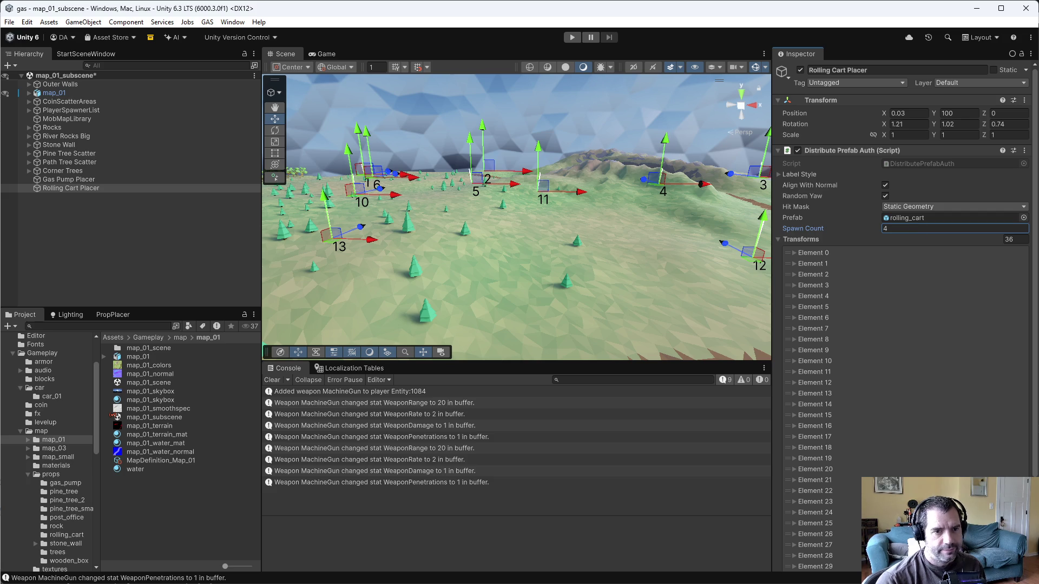
click(84, 179)
click(84, 190)
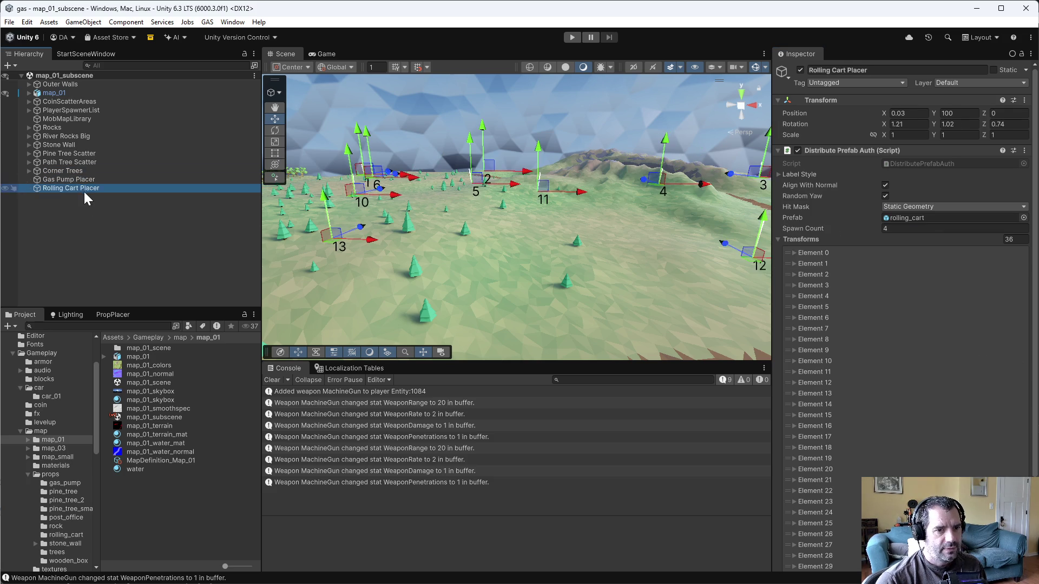
click(88, 216)
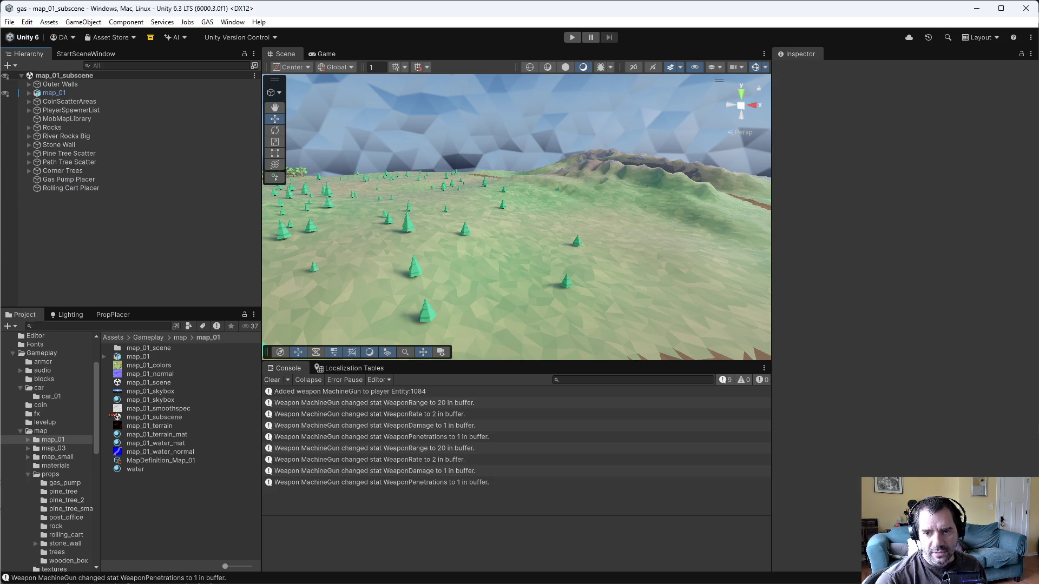
key(alt+Tab)
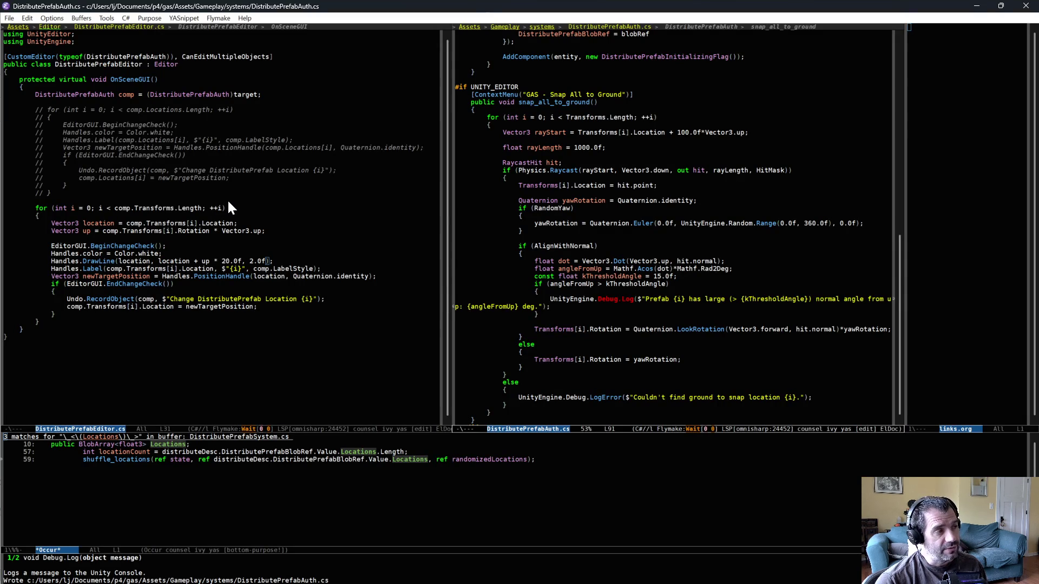
Delete the commented-out for loop from DistributePrefabEditor.cs and save the file
mouse_move(6, 109)
mouse_down()
mouse_move(69, 195)
mouse_move(36, 208)
mouse_up()
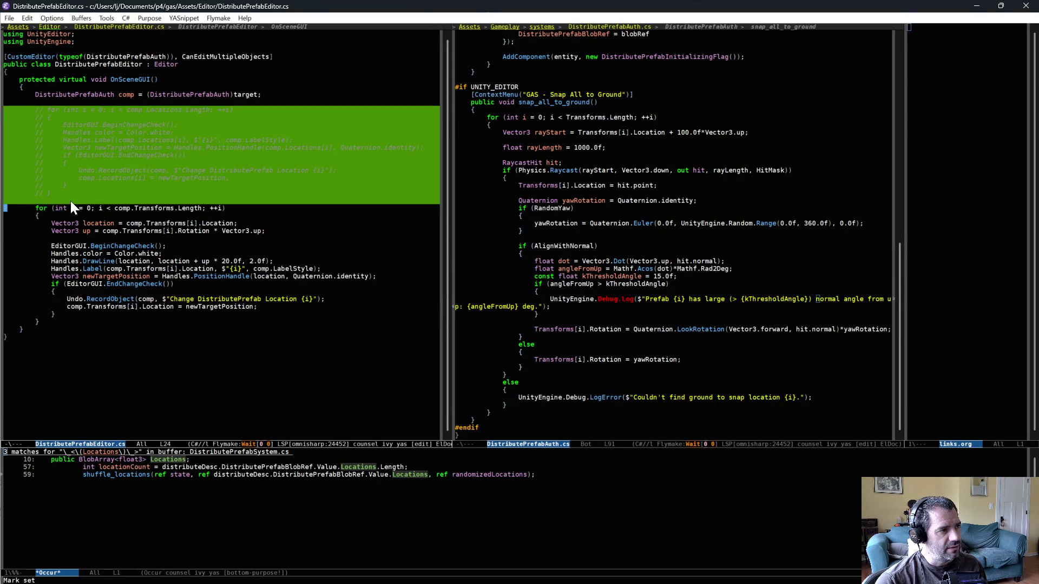
key(ctrl+w)
key(ctrl+x)
key(ctrl+s)
Let Unity recompile the scripts, then bring up the workspace root's actions in P4V
key(alt+Tab)
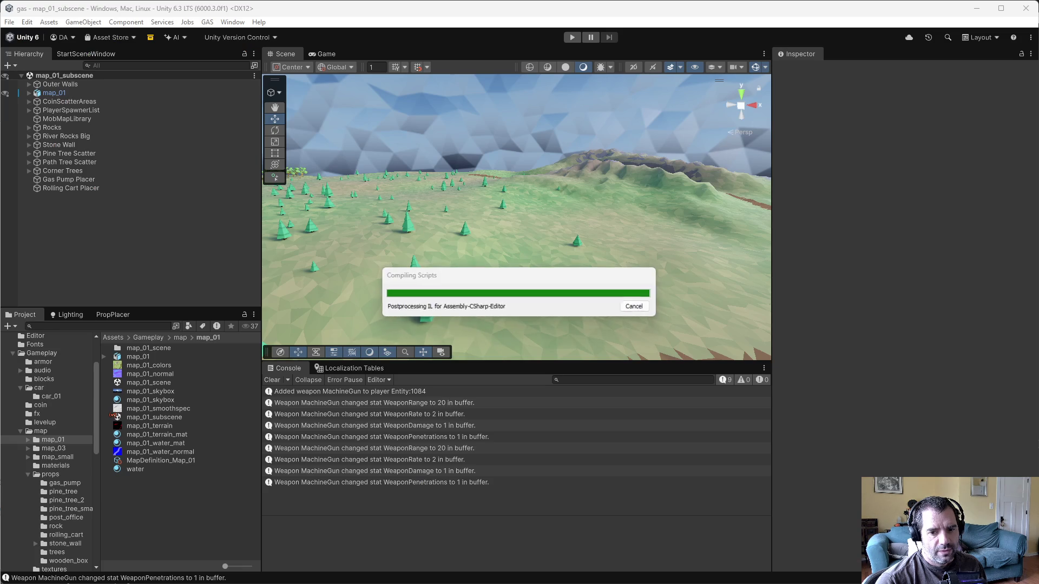
key(alt+Tab)
right_click(230, 152)
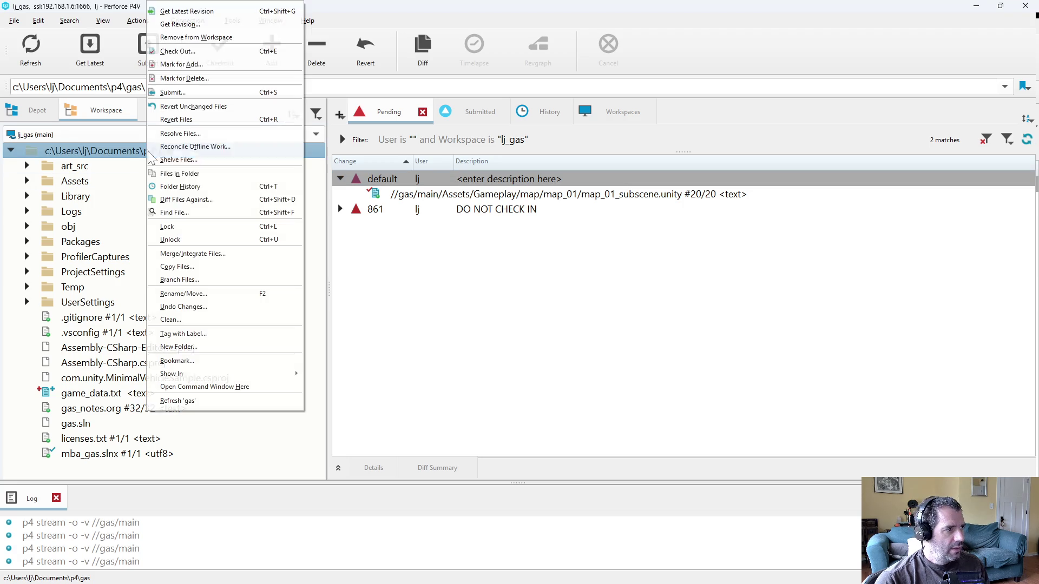
Reconcile offline work to add the three DistributePrefab scripts to the changelist, then diff DistributePrefabEditor.cs
click(239, 157)
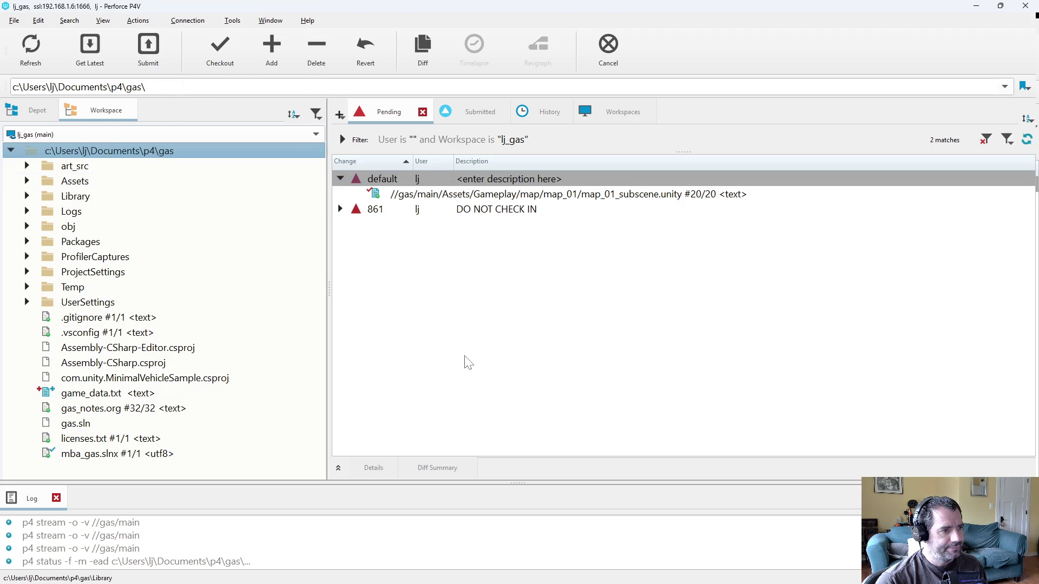
click(165, 410)
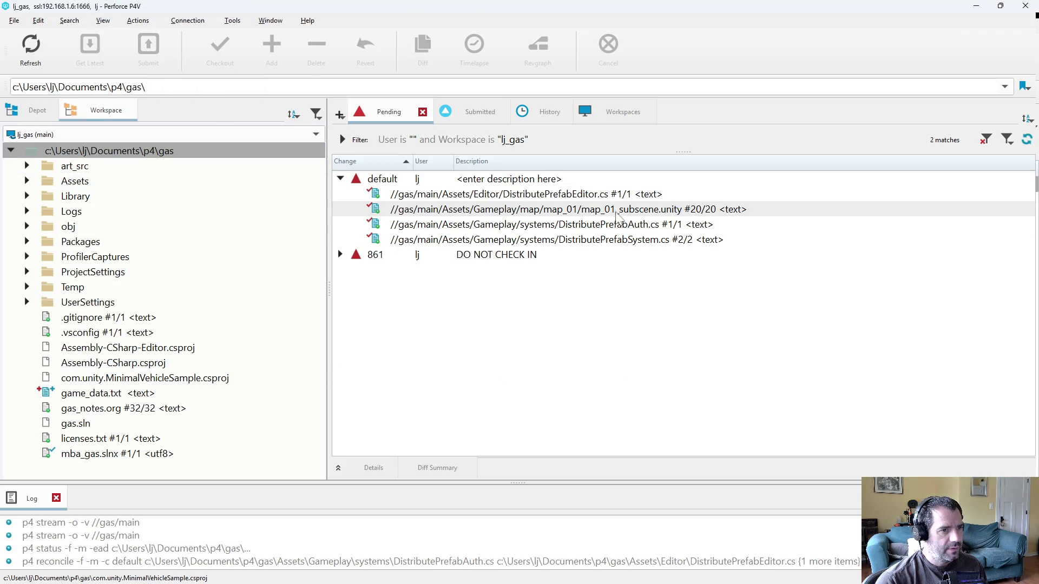
double_click(601, 194)
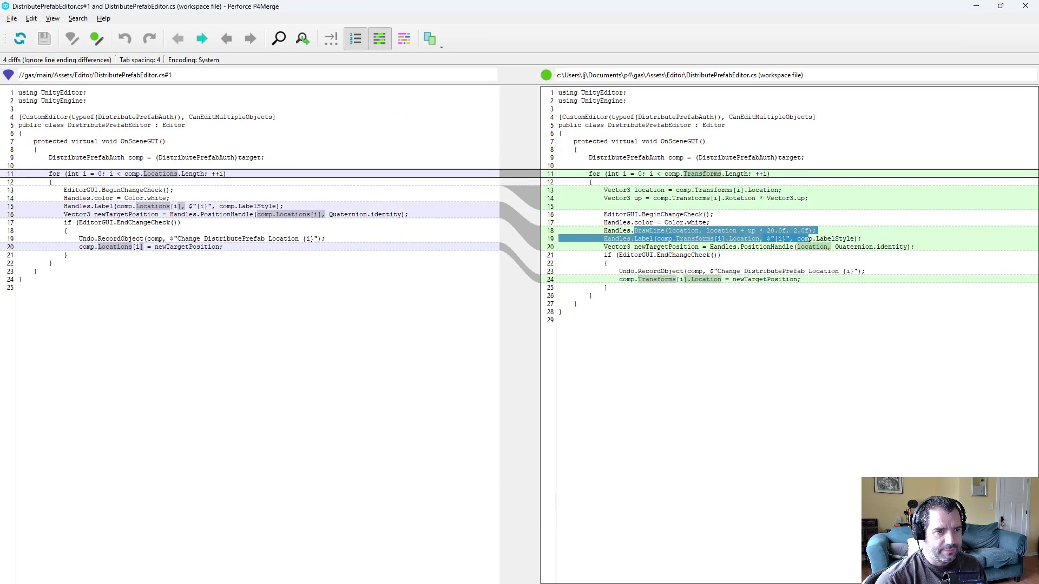
Close the DistributePrefabEditor.cs diff and review the DistributePrefabAuth.cs changes
key(ctrl+q)
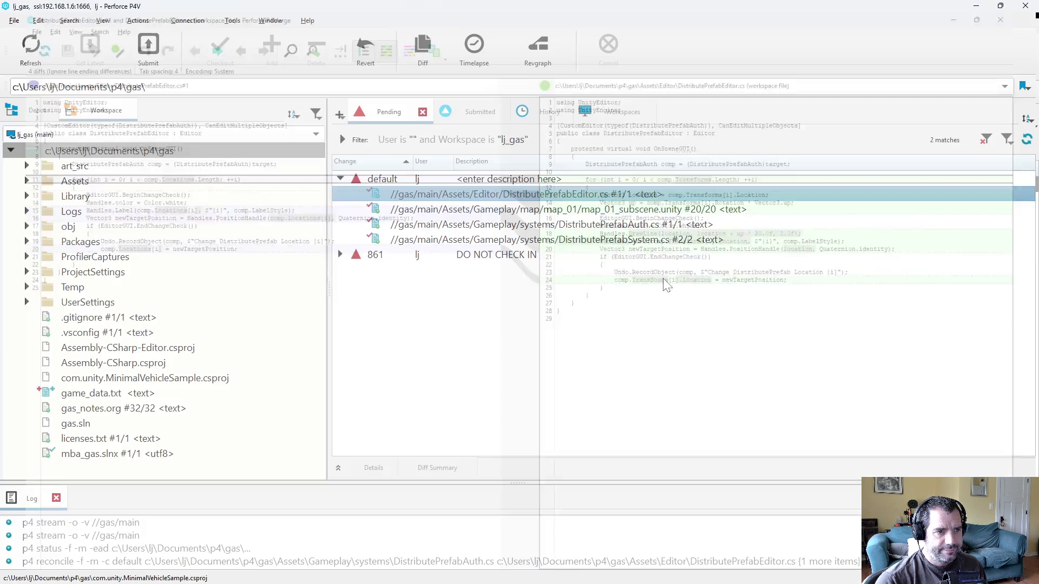
click(709, 224)
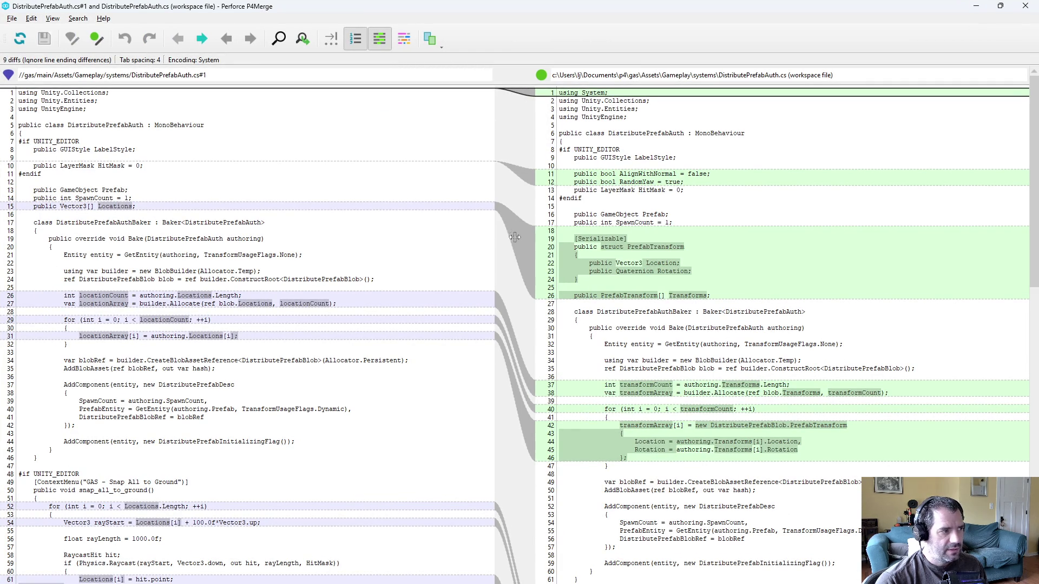
scroll(784, 325, down, 3)
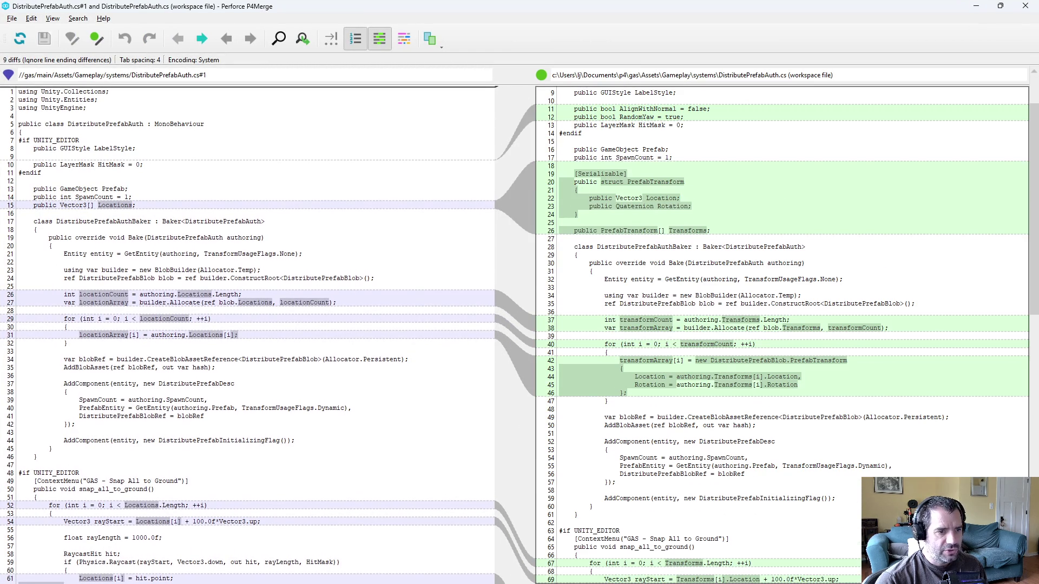
scroll(519, 336, down, 9)
scroll(782, 330, down, 3)
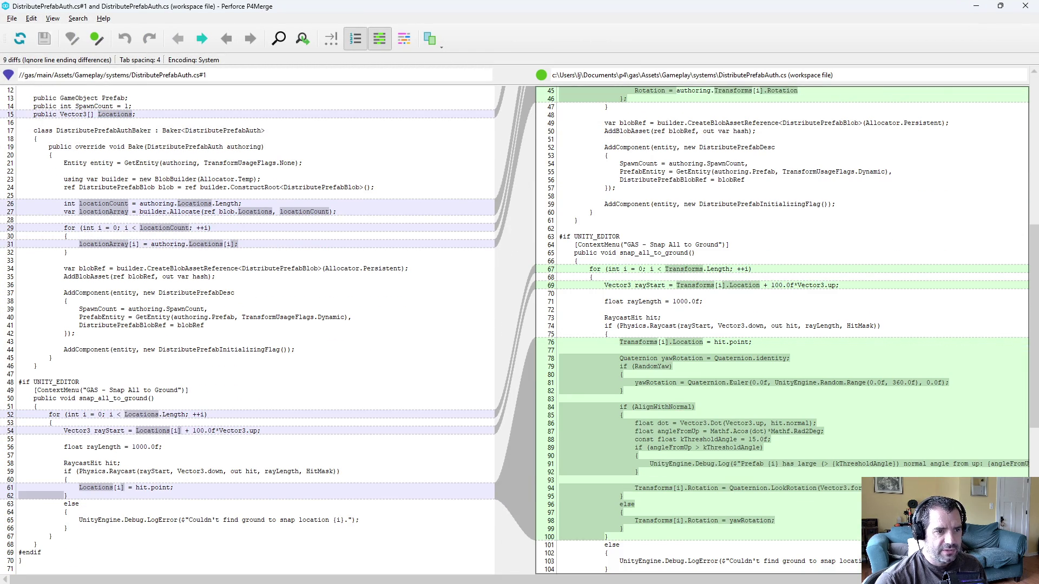
scroll(782, 330, down, 2)
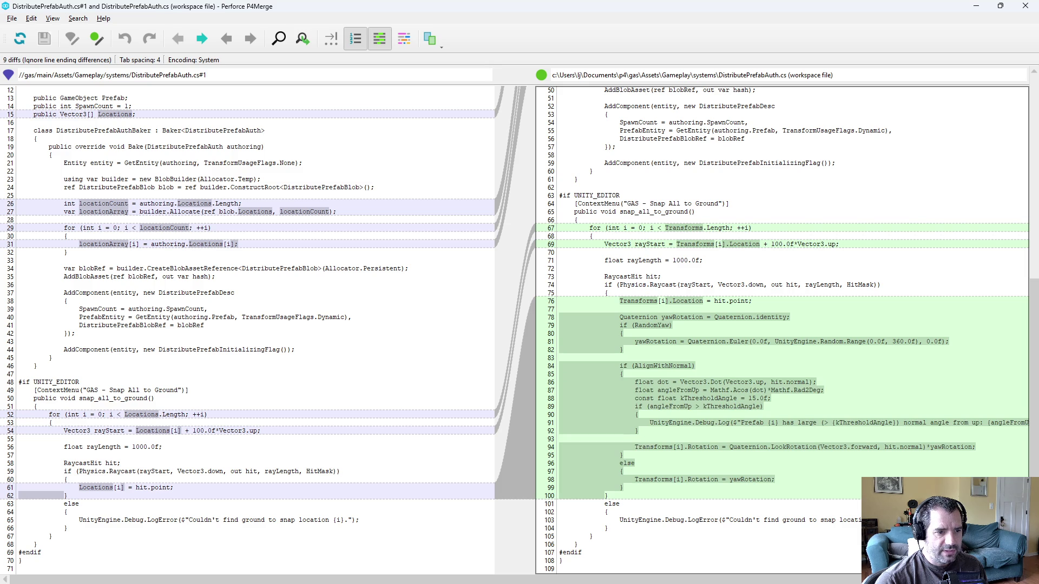
key(alt+F4)
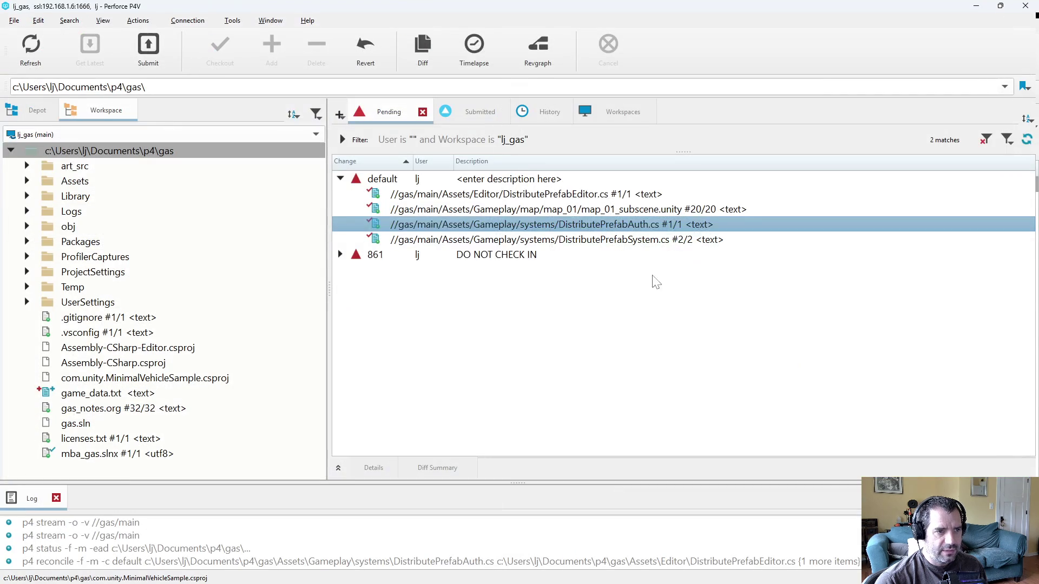
Review the DistributePrefabSystem.cs diff adding a PrefabTransform struct, then close P4Merge
key(Down)
key(ctrl+d)
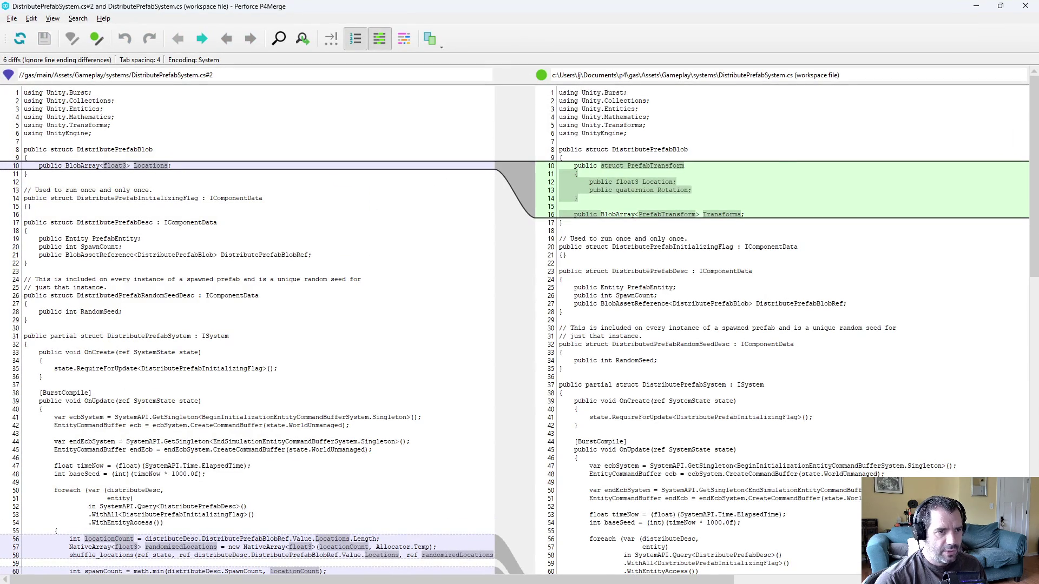
scroll(519, 330, down, 5)
scroll(520, 336, down, 1)
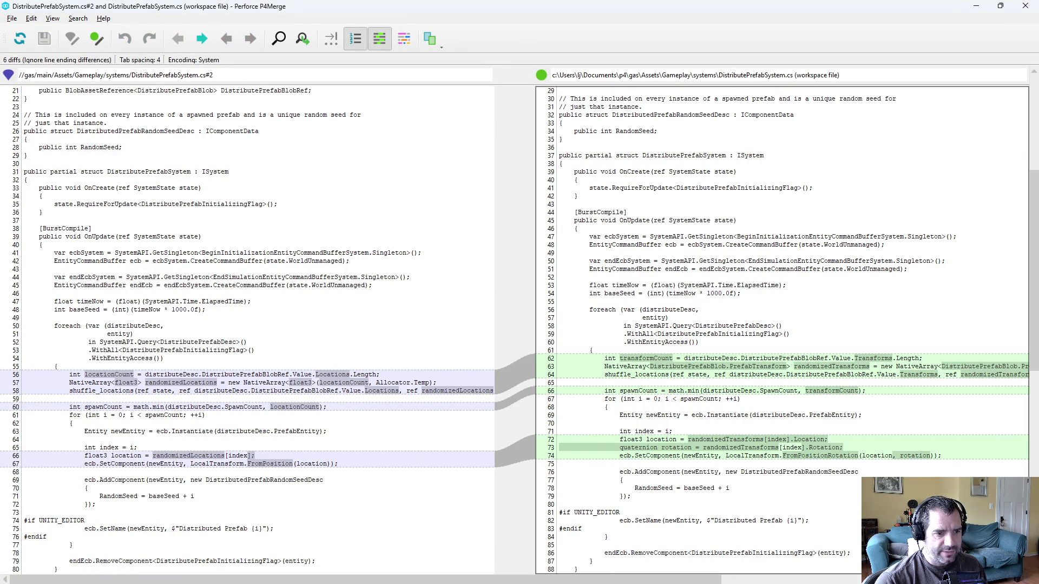
scroll(779, 330, down, 8)
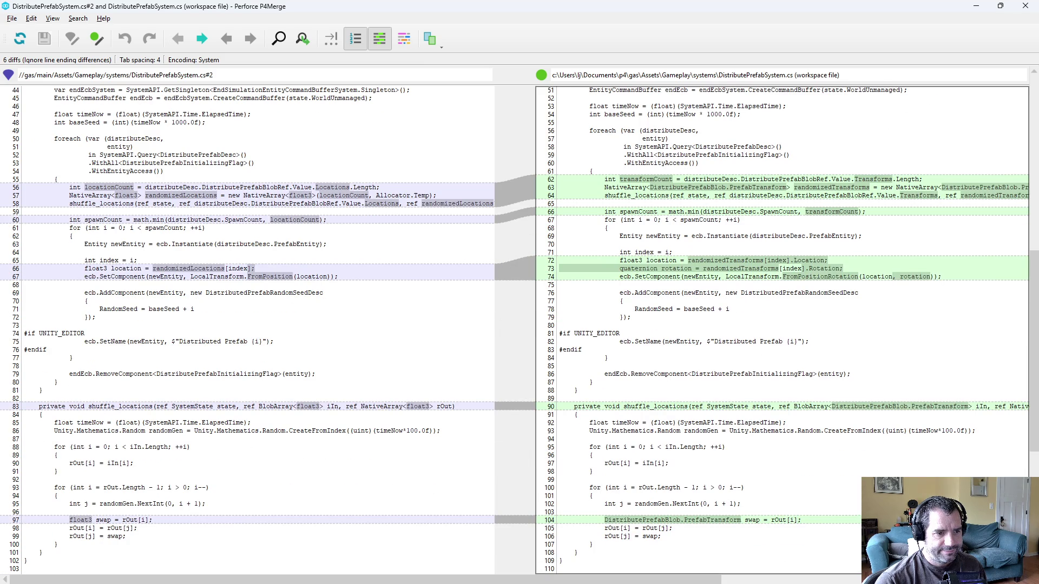
scroll(779, 330, up, 12)
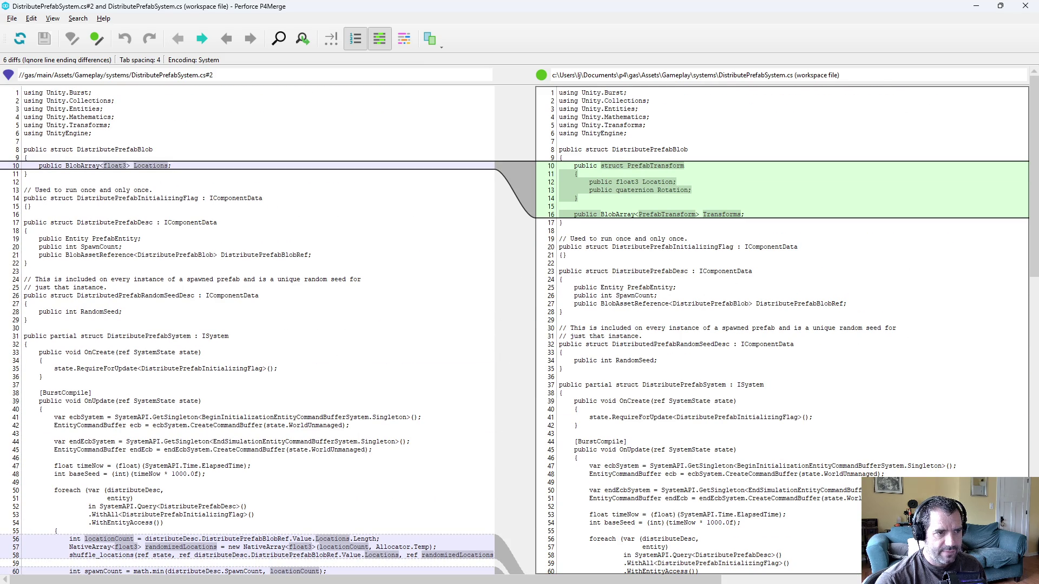
key(alt+F4)
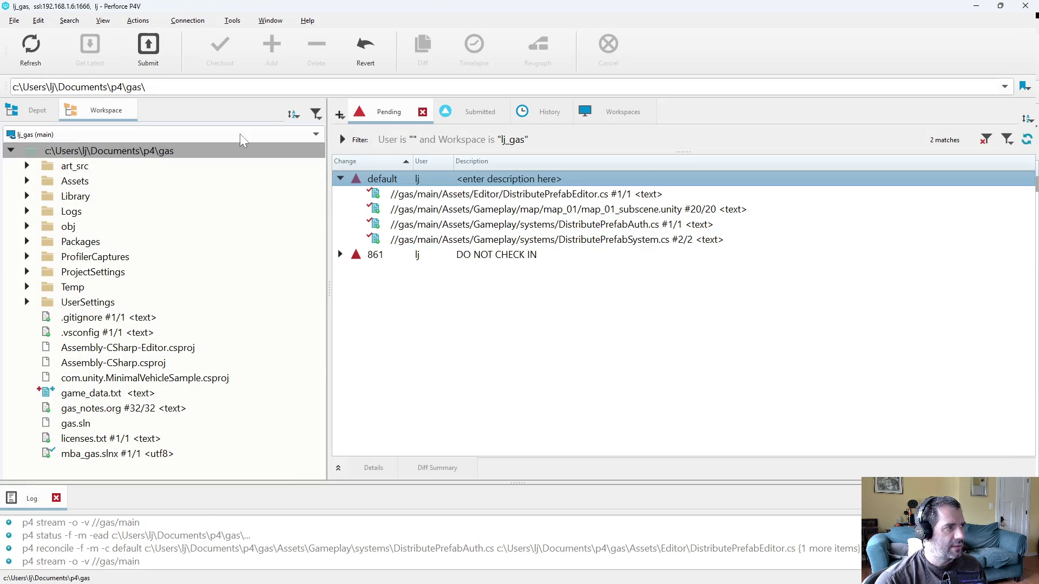
Submit the default changelist described as adding rotation, surface-normal alignment and rolling_cart prefab locations
right_click(420, 180)
click(471, 320)
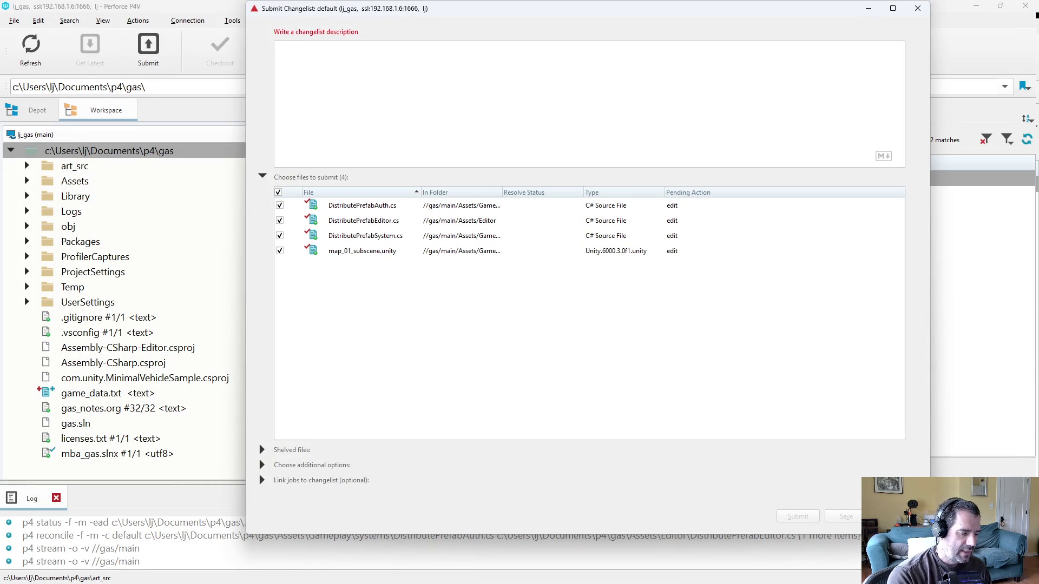
text(dist)
key(BackSpace)
key(BackSpace)
key(BackSpace)
text(DistributePrefab)
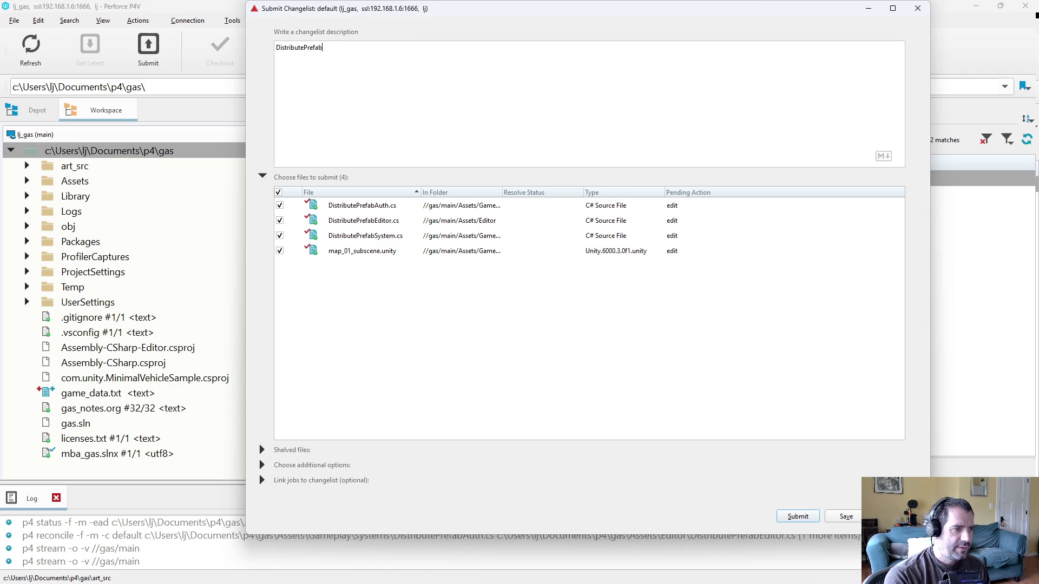
text(System now in)
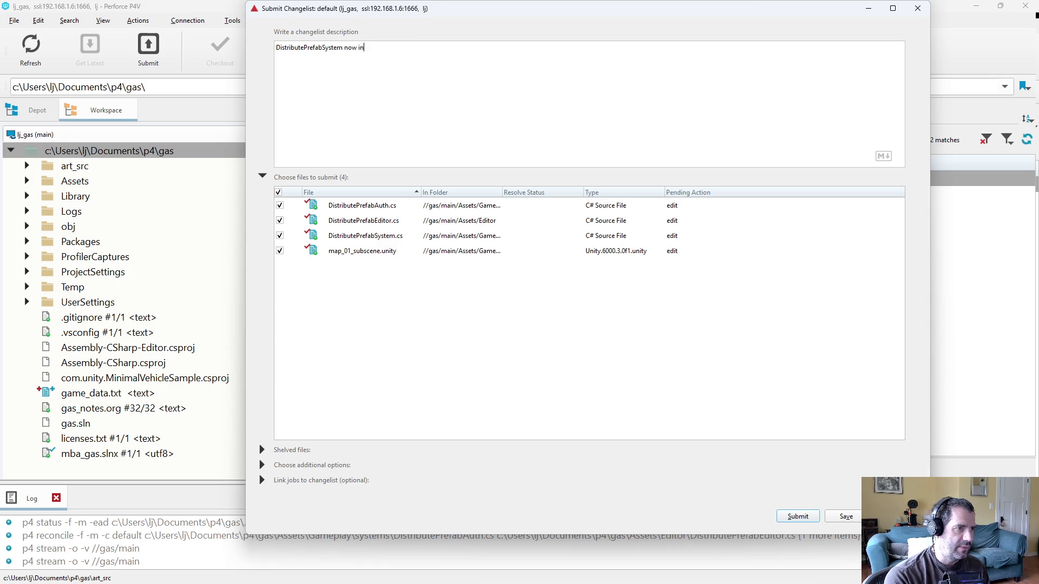
text(cluder)
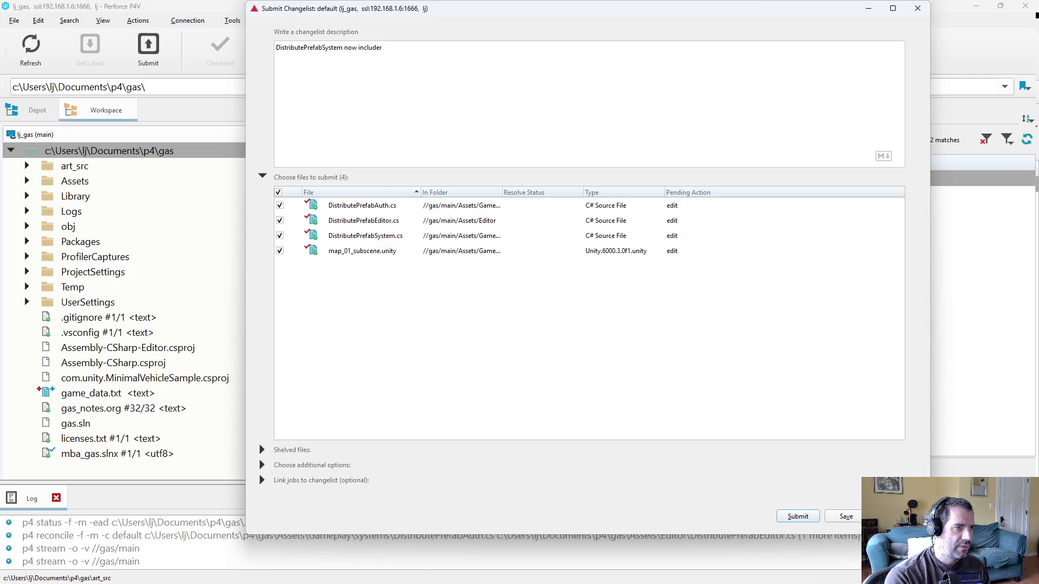
key(BackSpace)
text(s rotation and)
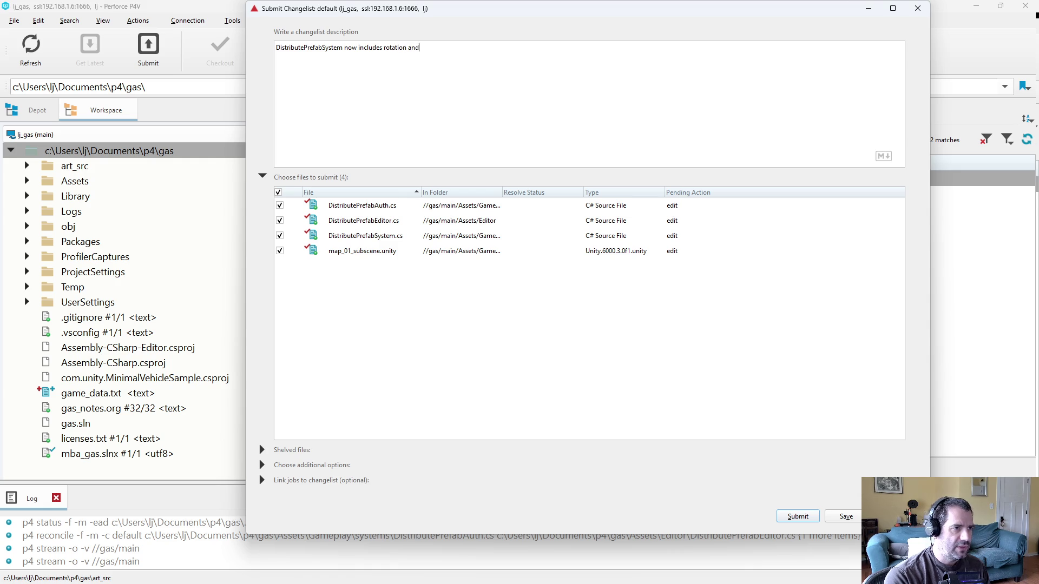
text( can align with the )
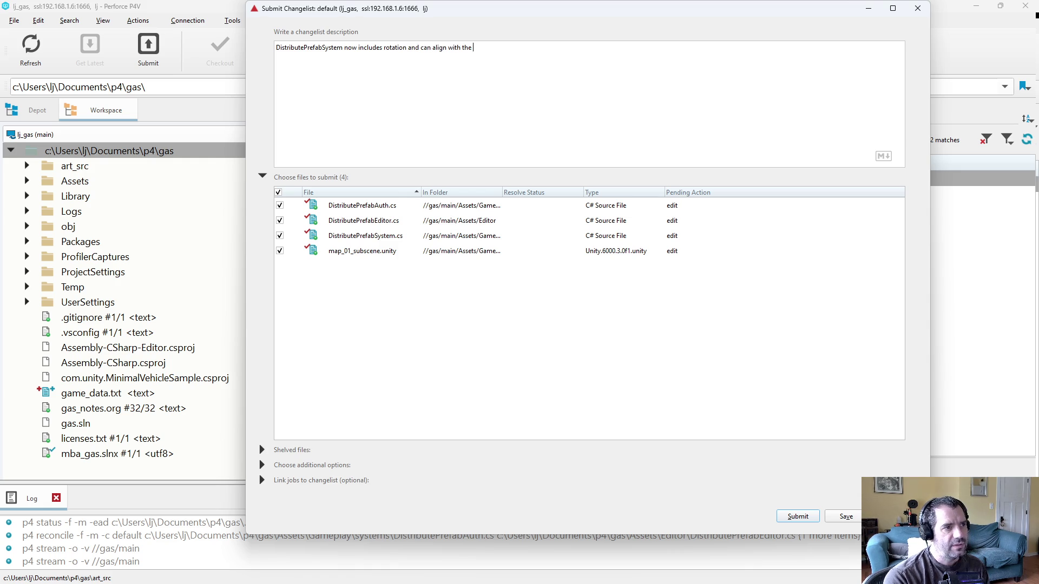
text(surface normal -)
text( Also)
text( placed a bunch o)
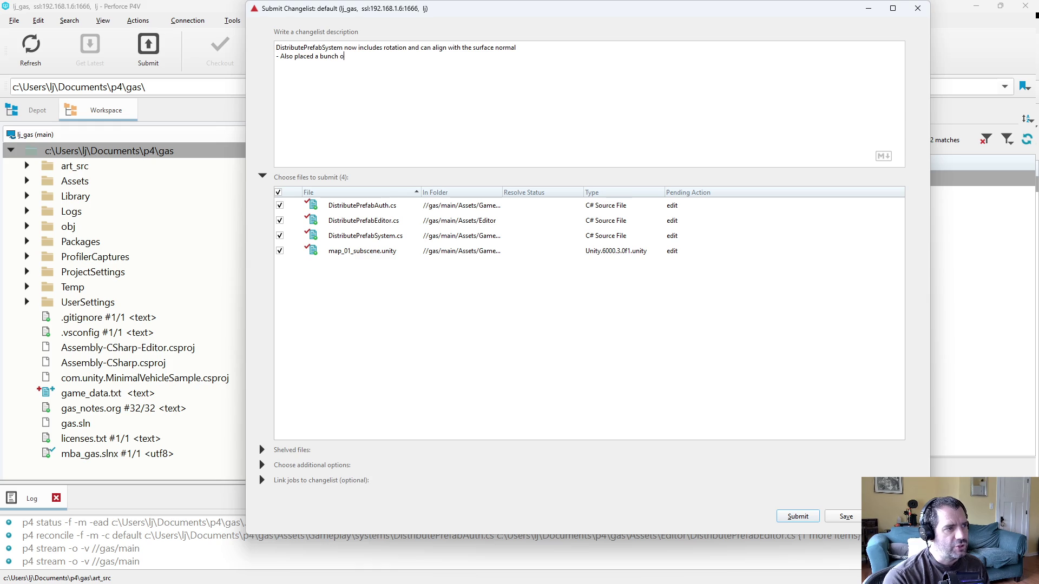
text(f prefab locations for the rolling_c)
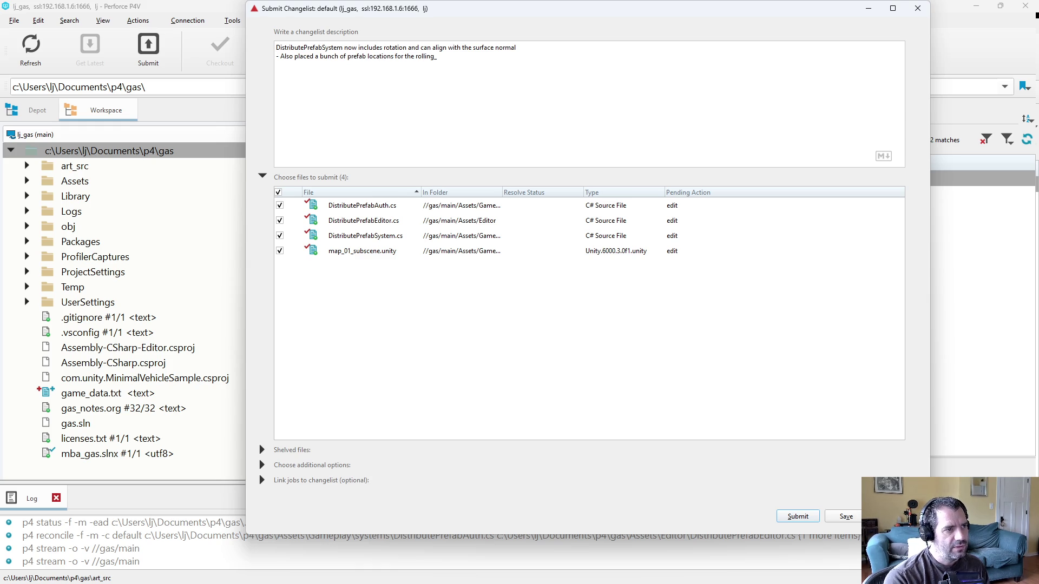
text(art station.)
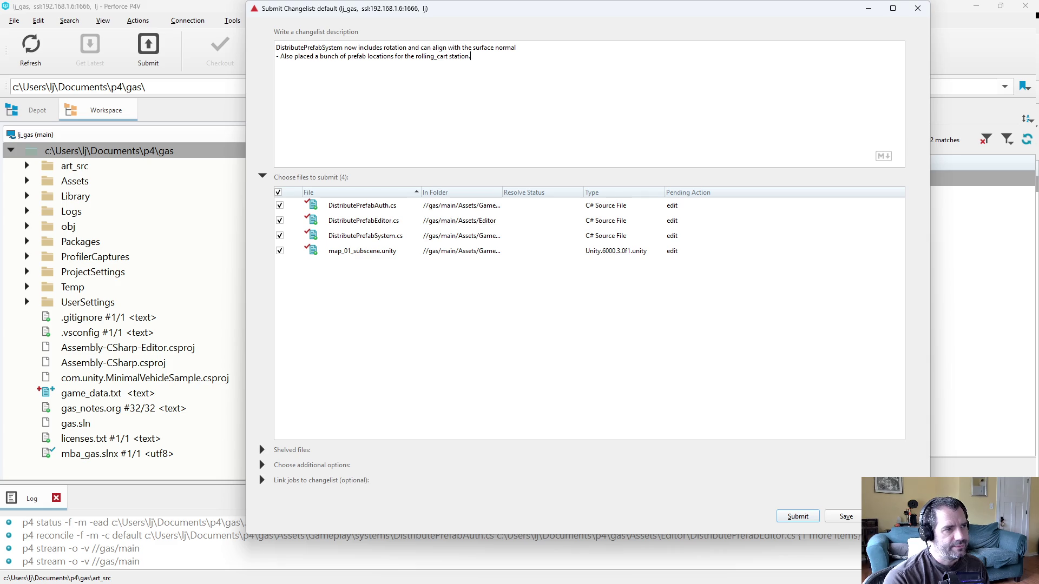
click(816, 521)
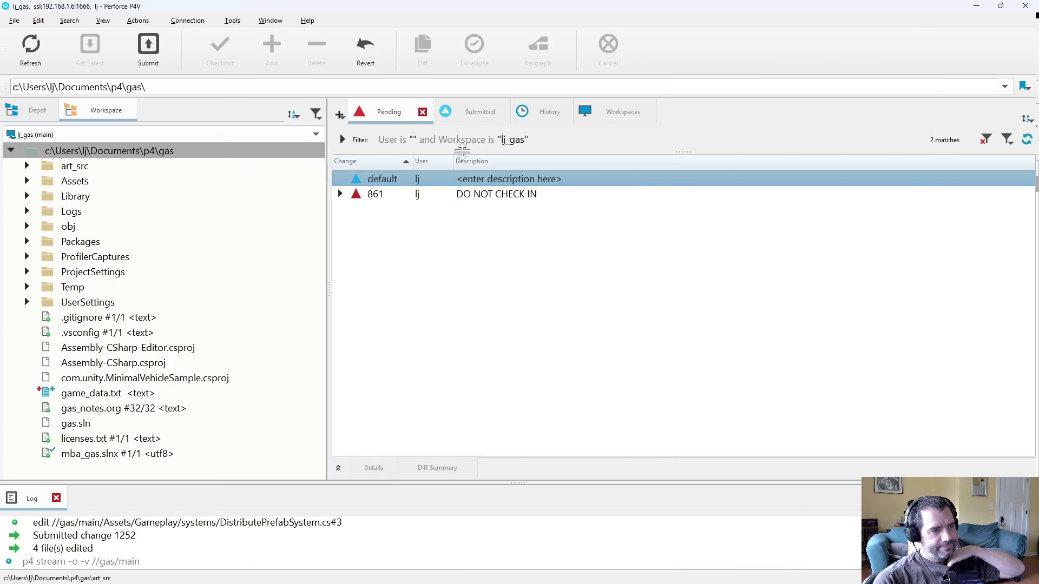
Show the Submitted changelists and inspect changes 1250 and the new 1252
click(463, 112)
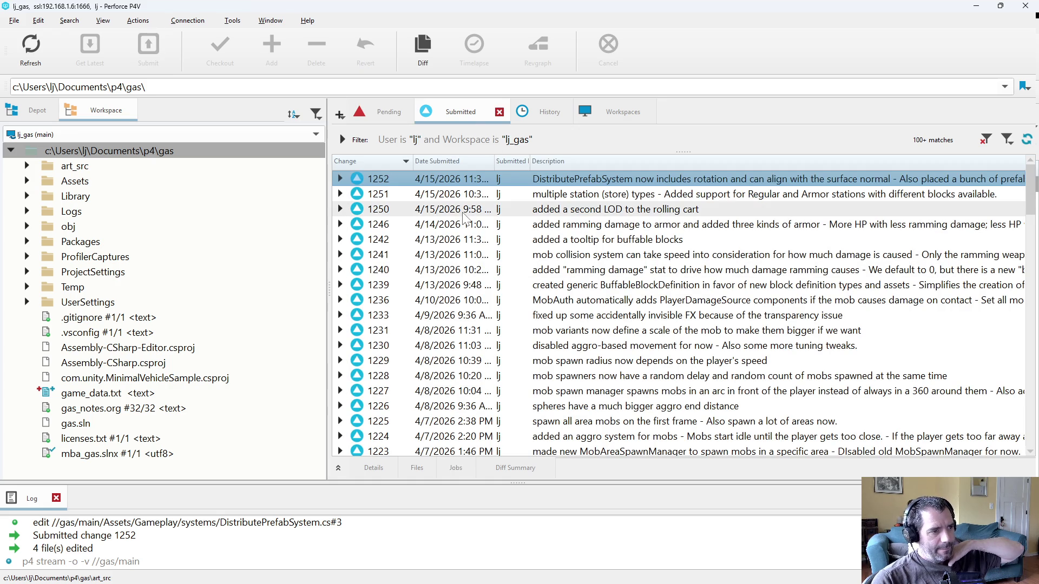
click(486, 210)
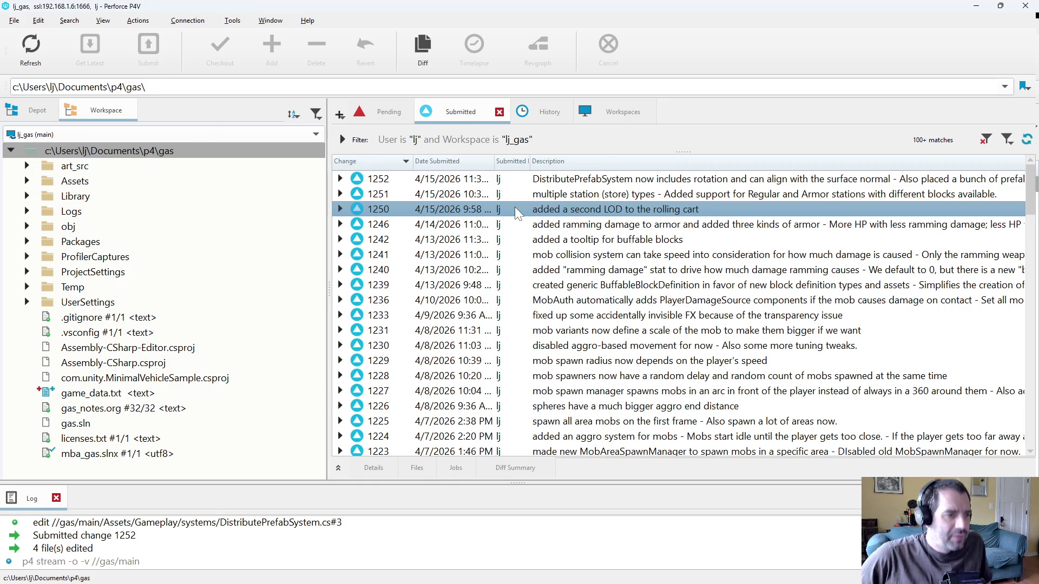
click(617, 194)
click(623, 184)
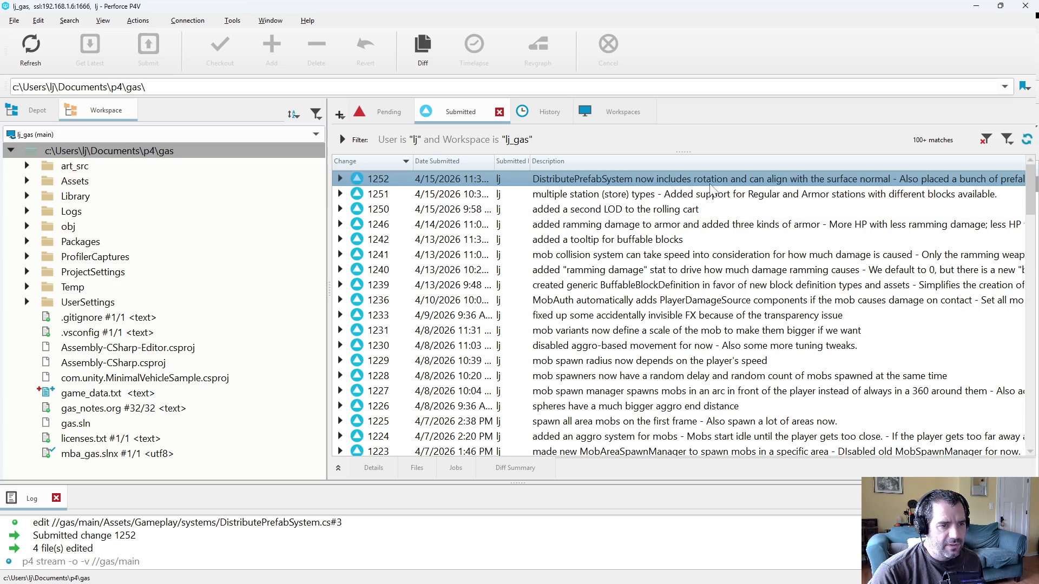